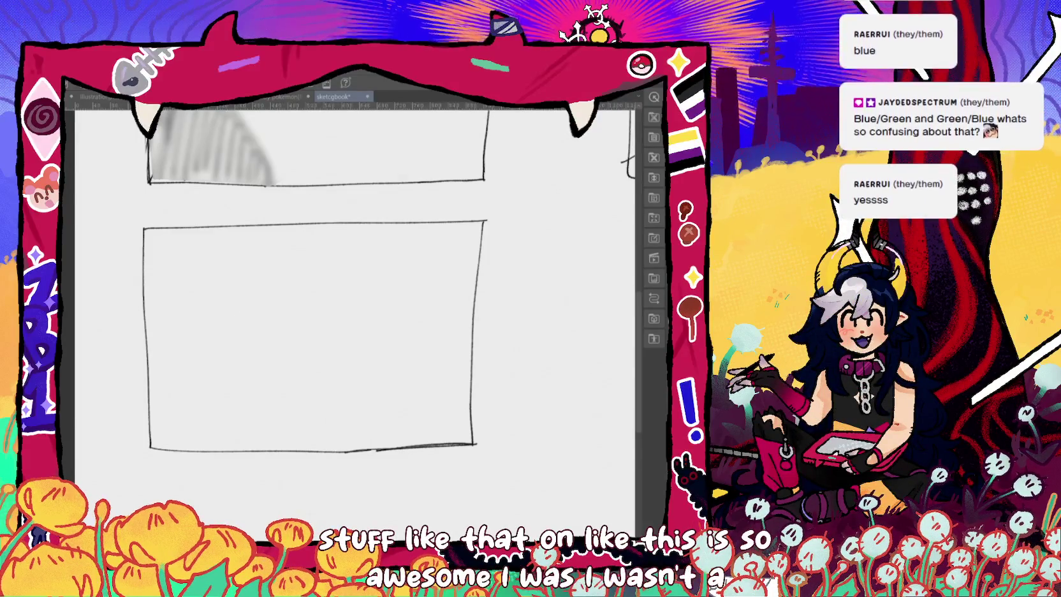
Erase the middle panel's crooked right border and redraw it straight down to the bottom edge.
{"action": "left_click_drag", "start_coordinate": [482, 224], "coordinate": [479, 406]}
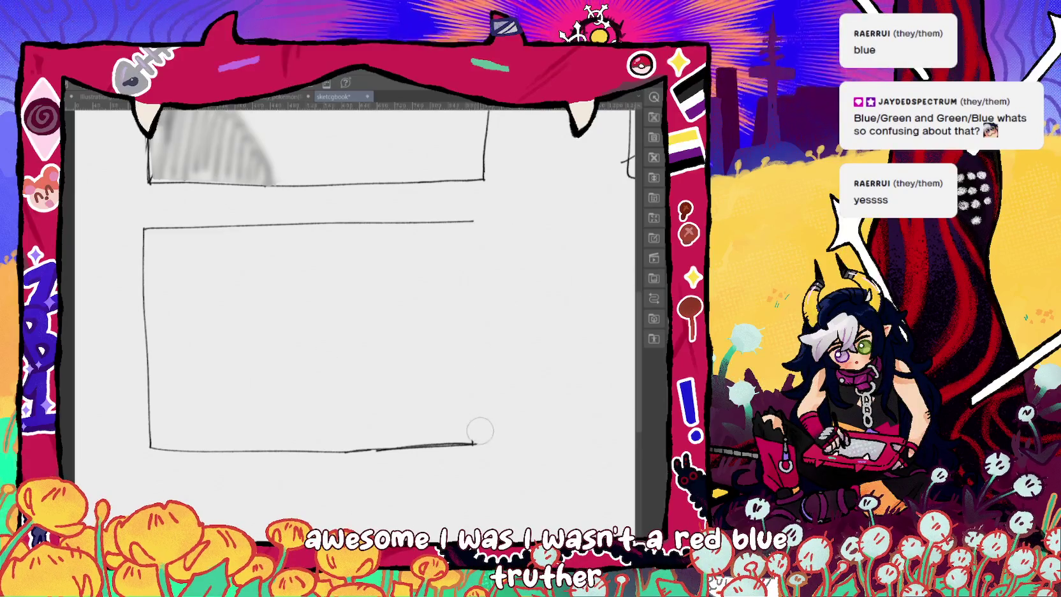
{"action": "left_click_drag", "start_coordinate": [477, 222], "coordinate": [476, 444]}
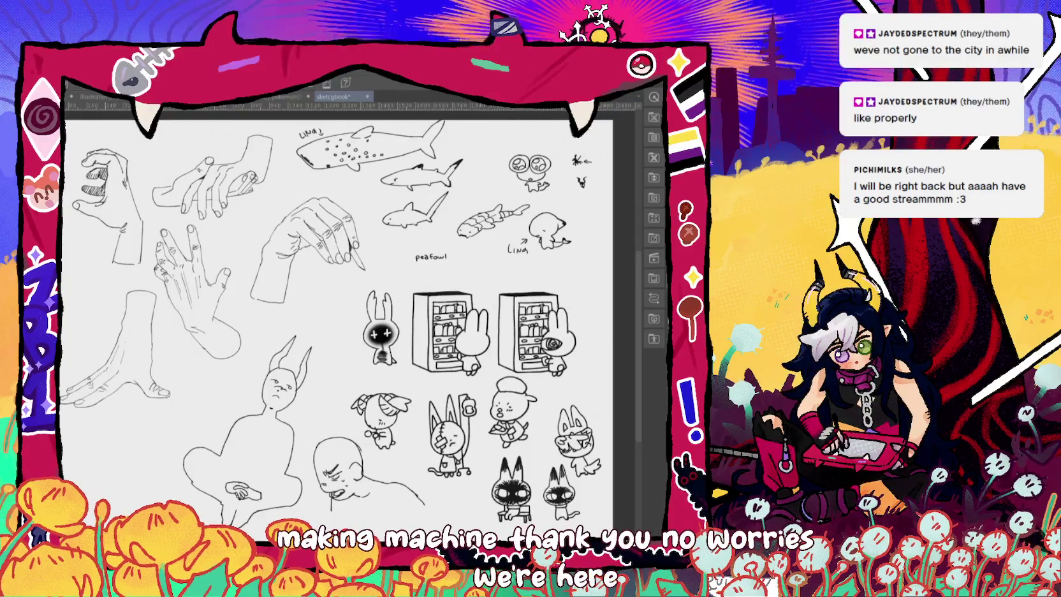
Hide and re-show the sketch drawings, then scroll over to the Nidoran and flower sketch page.
{"action": "key", "text": "Delete"}
{"action": "key", "text": "ctrl+z"}
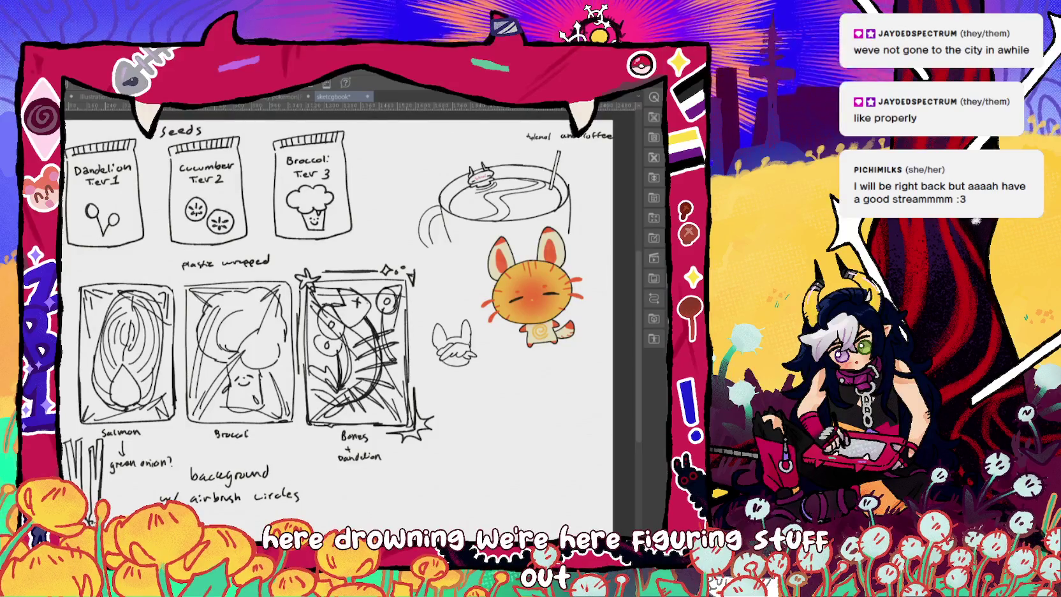
{"action": "scroll", "coordinate": [338, 319], "scroll_direction": "down", "scroll_amount": 10}
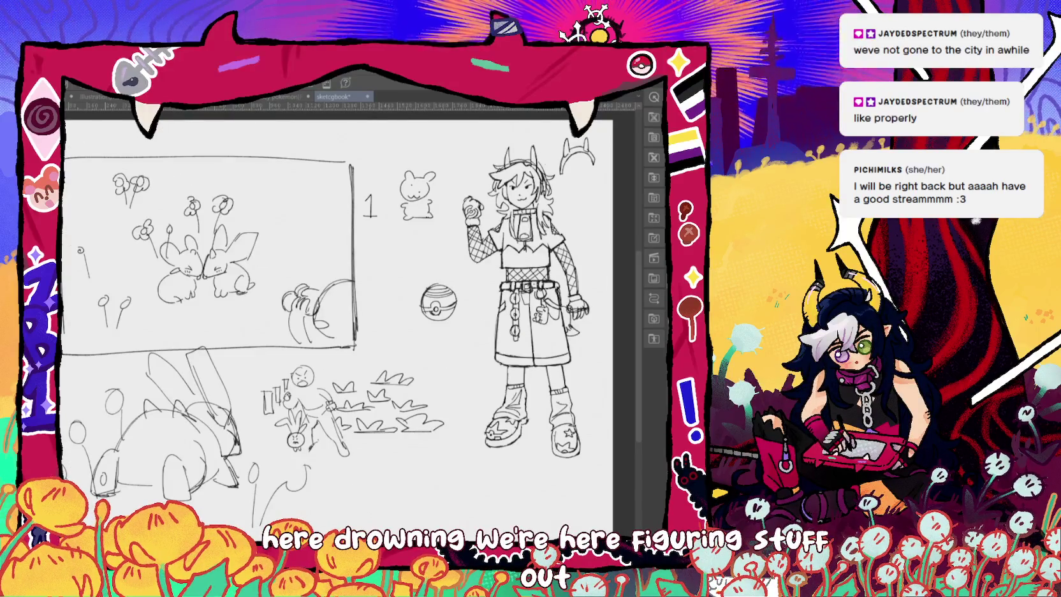
{"action": "scroll", "coordinate": [351, 319], "scroll_direction": "left", "scroll_amount": 5}
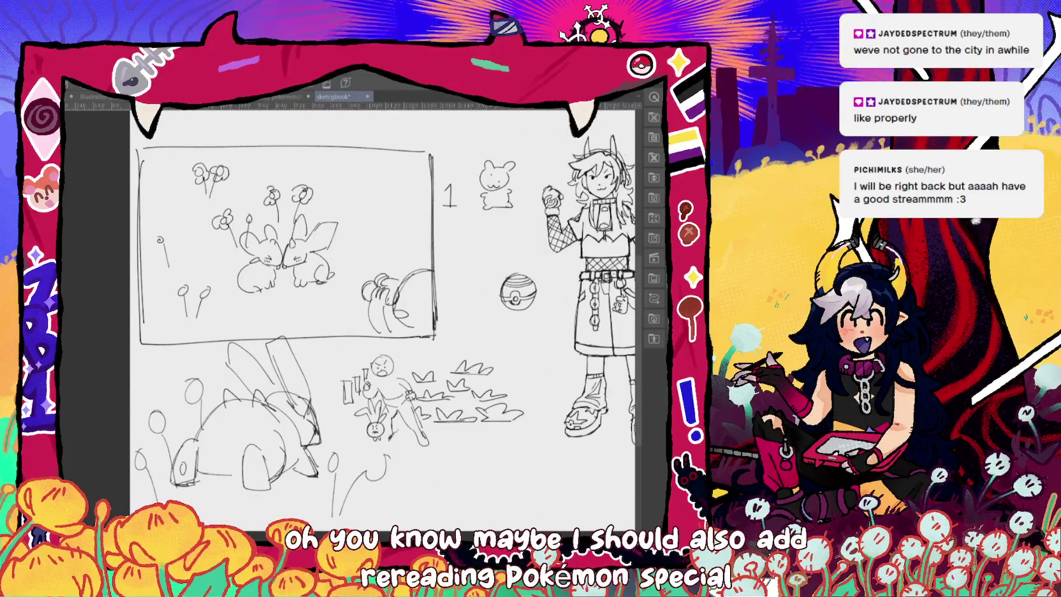
{"action": "scroll", "coordinate": [351, 306], "scroll_direction": "right", "scroll_amount": 3}
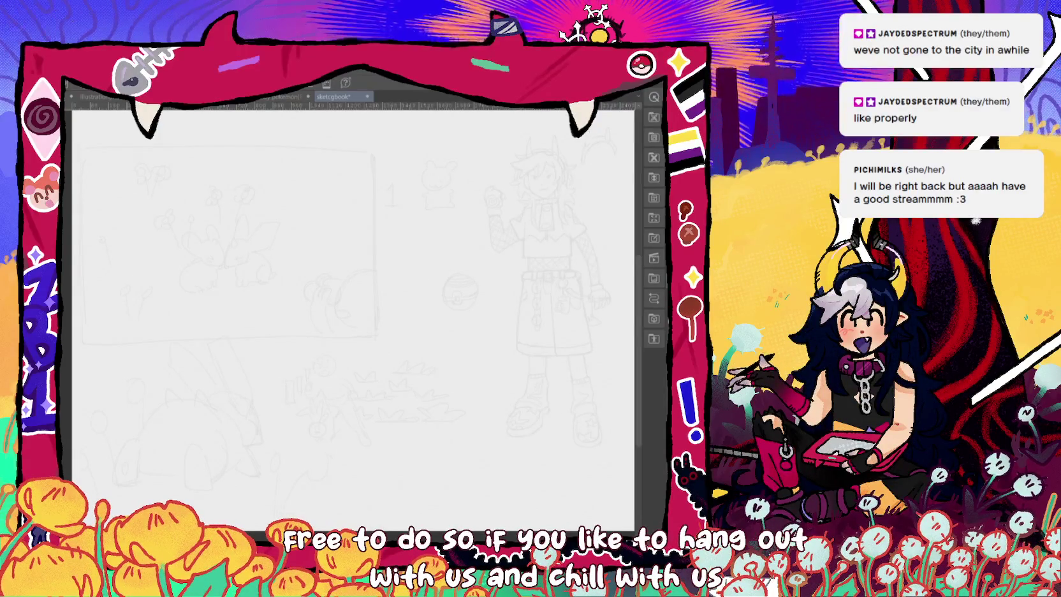
Restore the Nidoran sketch to full-darkness lines and undo a trial arc drawn around the lower bunny.
{"action": "key", "text": "ctrl+z"}
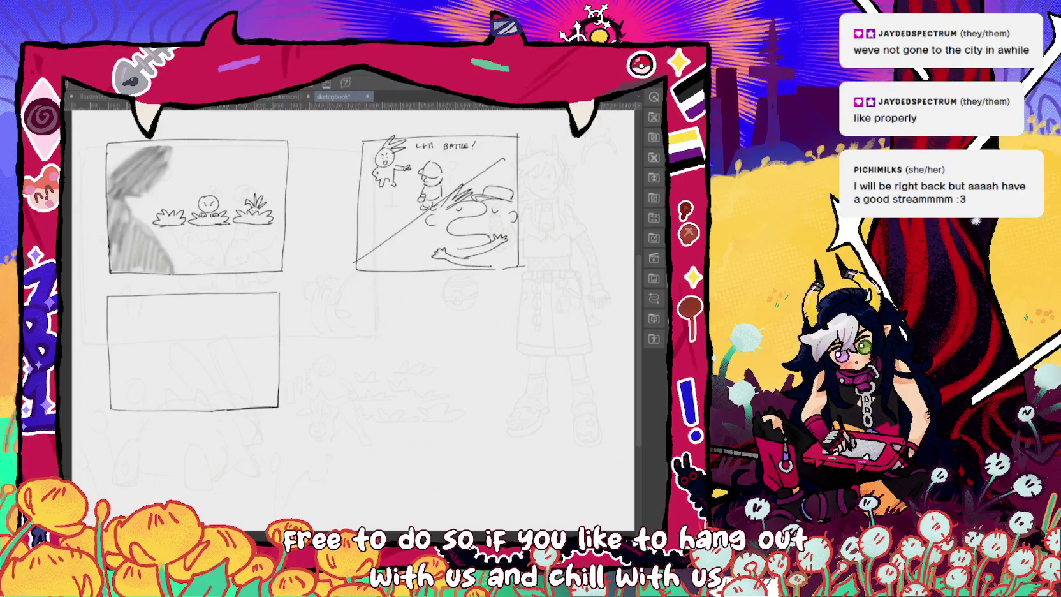
{"action": "key", "text": "ctrl+y"}
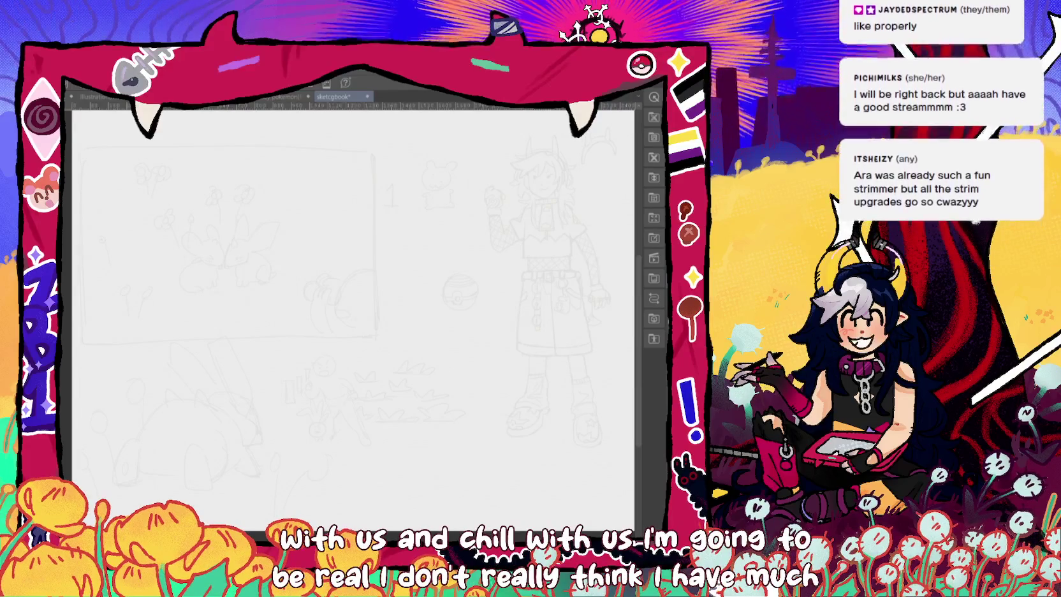
{"action": "key", "text": "ctrl+z"}
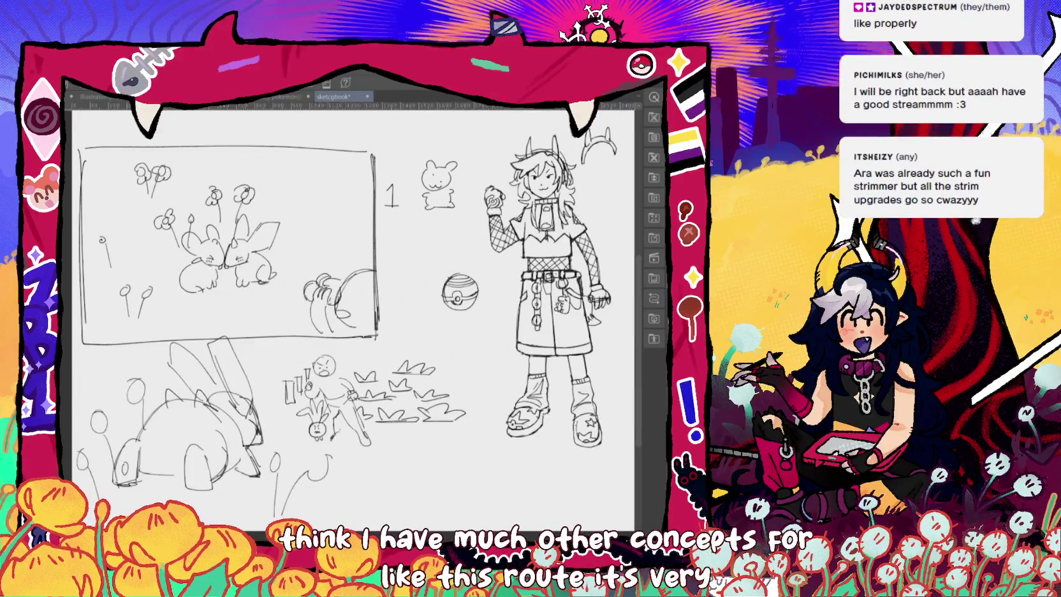
{"action": "scroll", "coordinate": [354, 319], "scroll_direction": "left", "scroll_amount": 3}
{"action": "left_click_drag", "start_coordinate": [192, 484], "coordinate": [408, 361]}
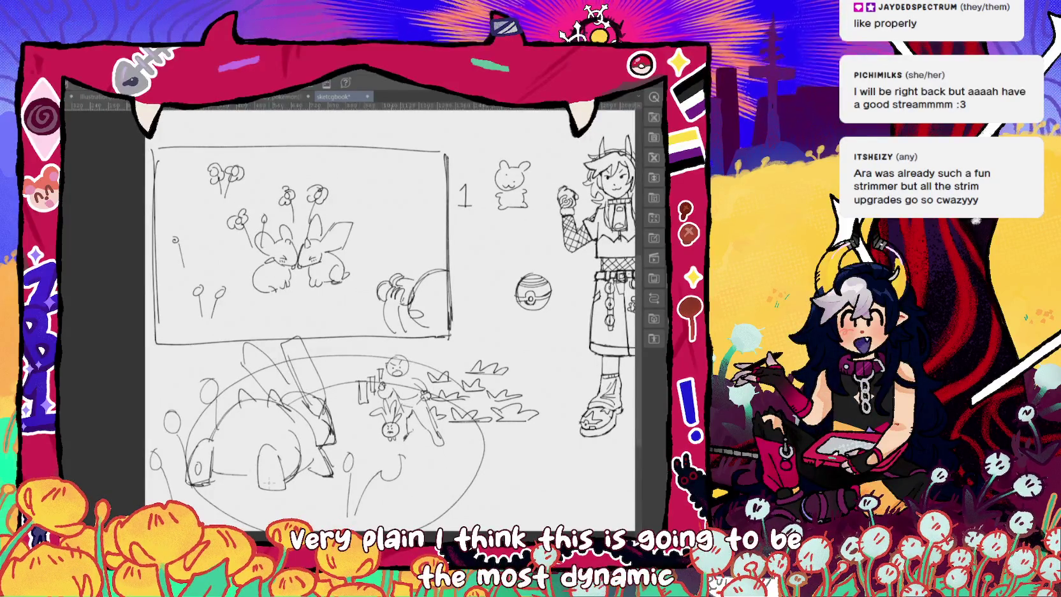
{"action": "key", "text": "ctrl+z"}
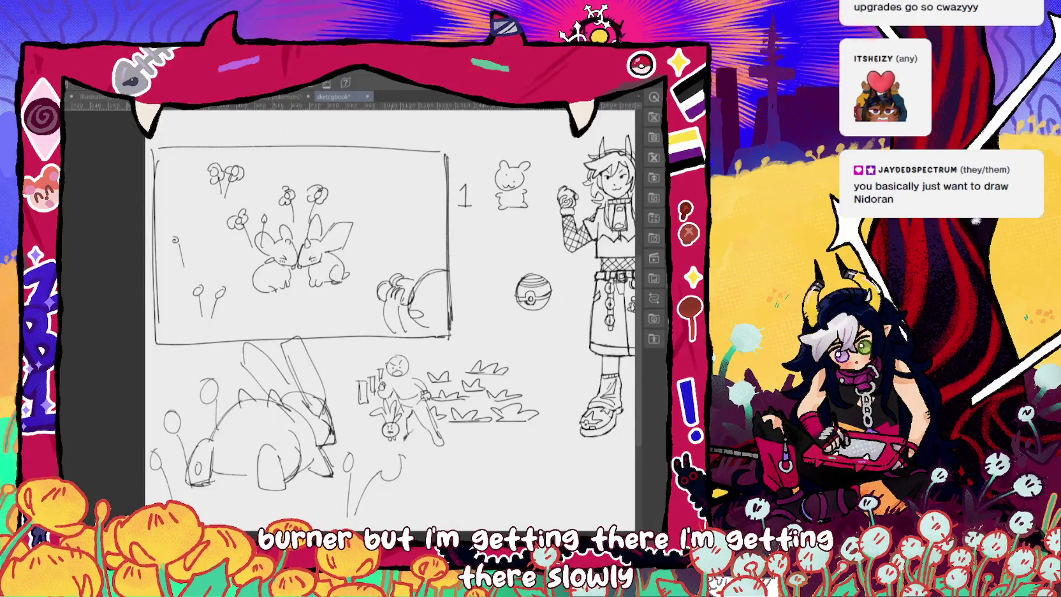
{"action": "mouse_move", "coordinate": [382, 319]}
{"action": "left_mouse_down"}
{"action": "mouse_move", "coordinate": [431, 277]}
{"action": "mouse_move", "coordinate": [488, 287]}
{"action": "left_mouse_up"}
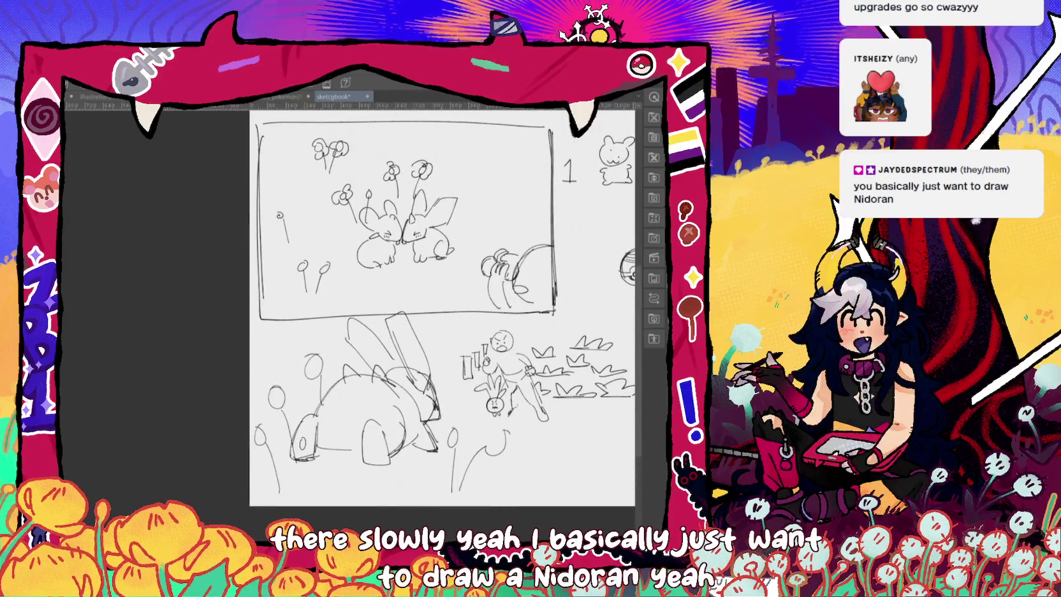
{"action": "left_click_drag", "start_coordinate": [415, 287], "coordinate": [393, 338]}
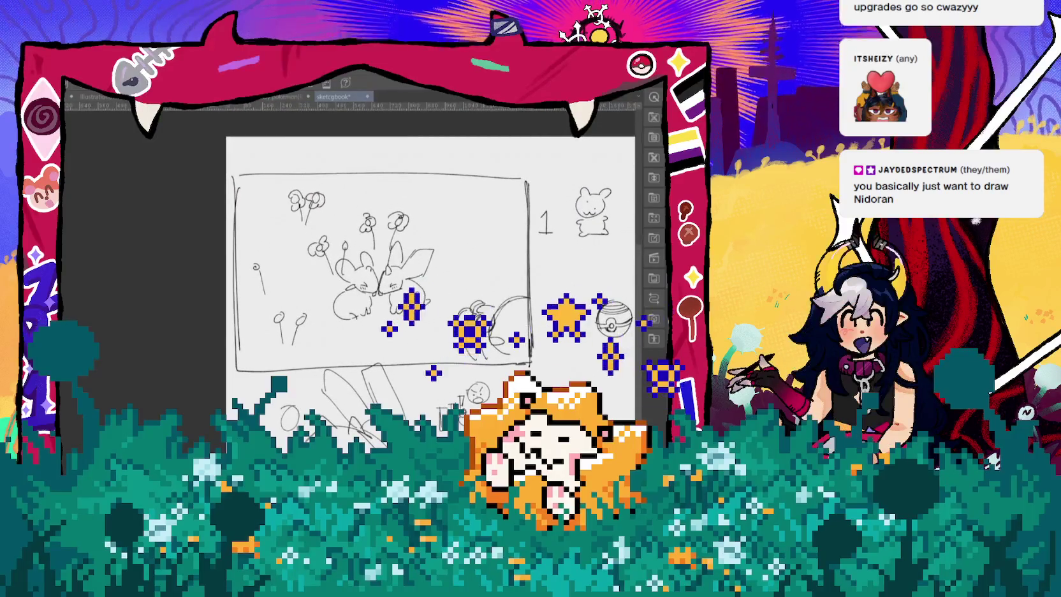
{"action": "scroll", "coordinate": [448, 354], "scroll_direction": "up", "scroll_amount": 2}
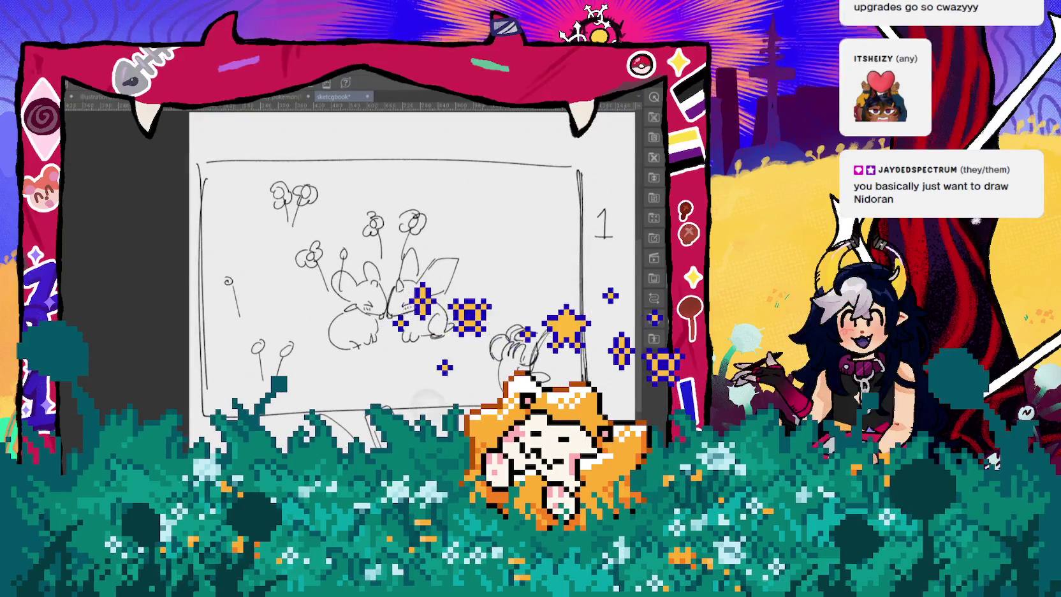
{"action": "scroll", "coordinate": [405, 446], "scroll_direction": "down", "scroll_amount": 1}
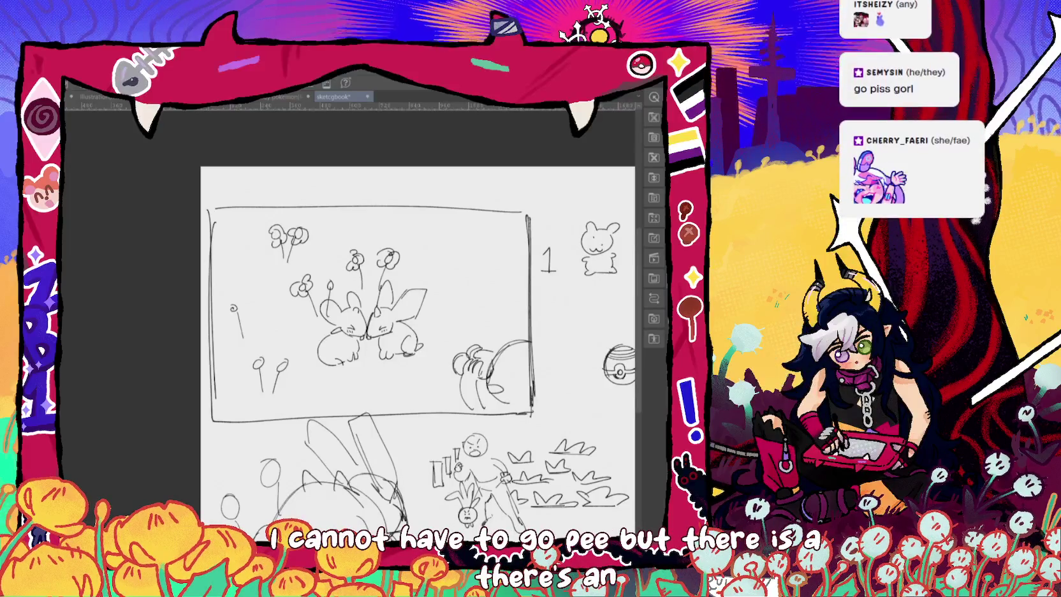
{"action": "key", "text": "alt+Tab"}
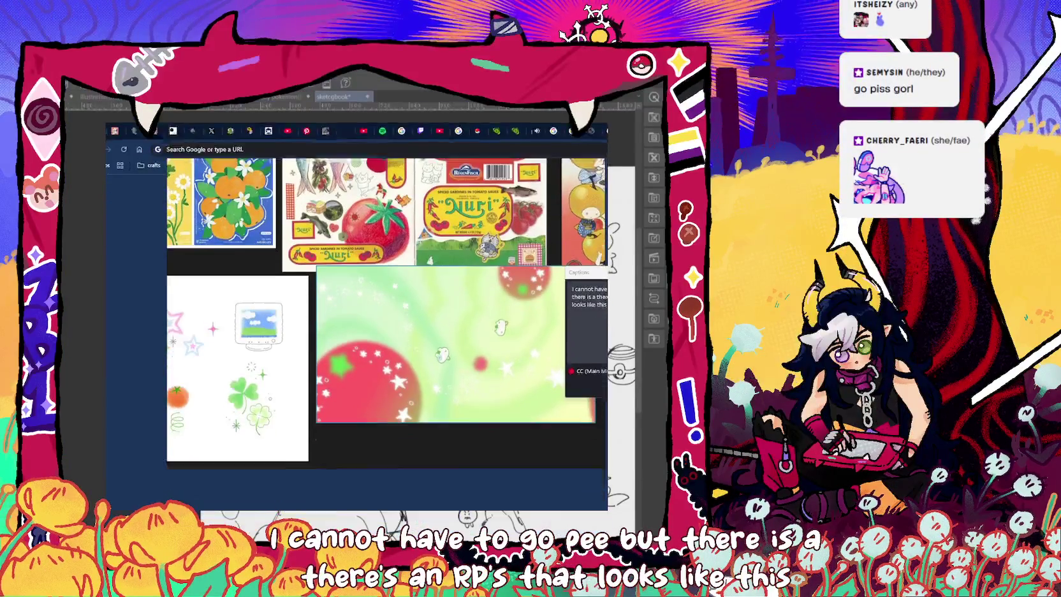
Move the reference board up-left and zoom into the green reference image with red spheres and stars.
{"action": "left_click_drag", "start_coordinate": [345, 131], "coordinate": [327, 104]}
{"action": "left_click", "coordinate": [571, 290]}
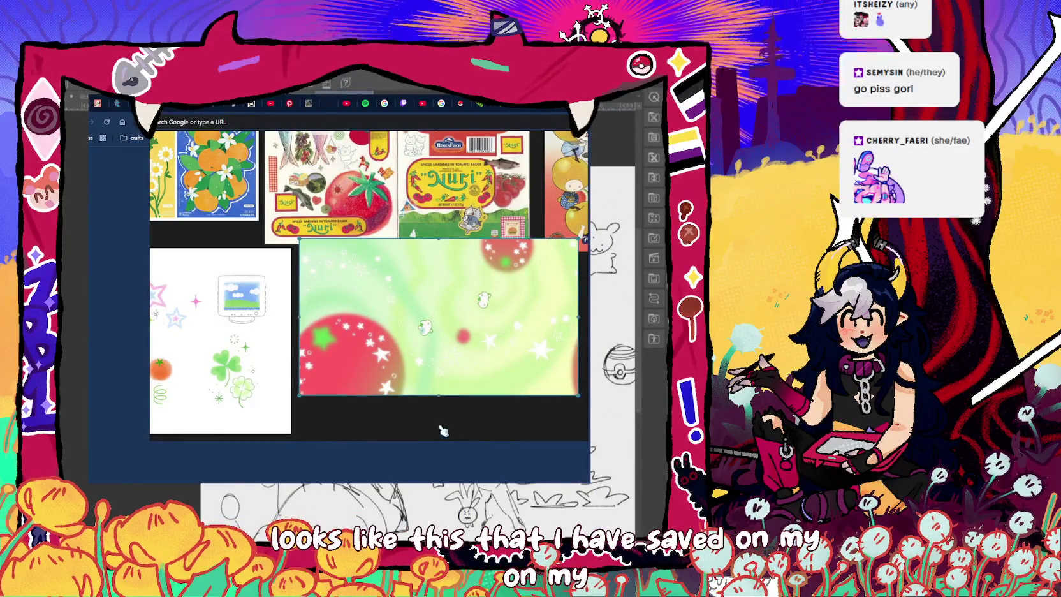
{"action": "scroll", "coordinate": [464, 298], "scroll_direction": "up", "scroll_amount": 2}
{"action": "scroll", "coordinate": [433, 365], "scroll_direction": "down", "scroll_amount": 1}
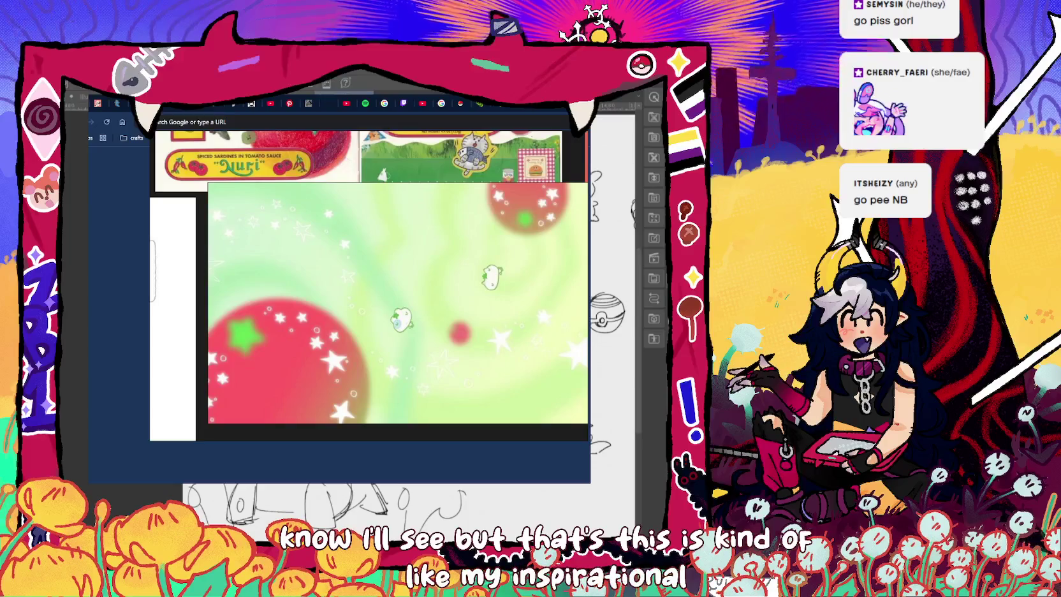
{"action": "key", "text": "alt+Tab"}
Zoom in and out on the Nidoran sketch page and shift the view up-left onto the first panel.
{"action": "scroll", "coordinate": [408, 286], "scroll_direction": "down", "scroll_amount": 5}
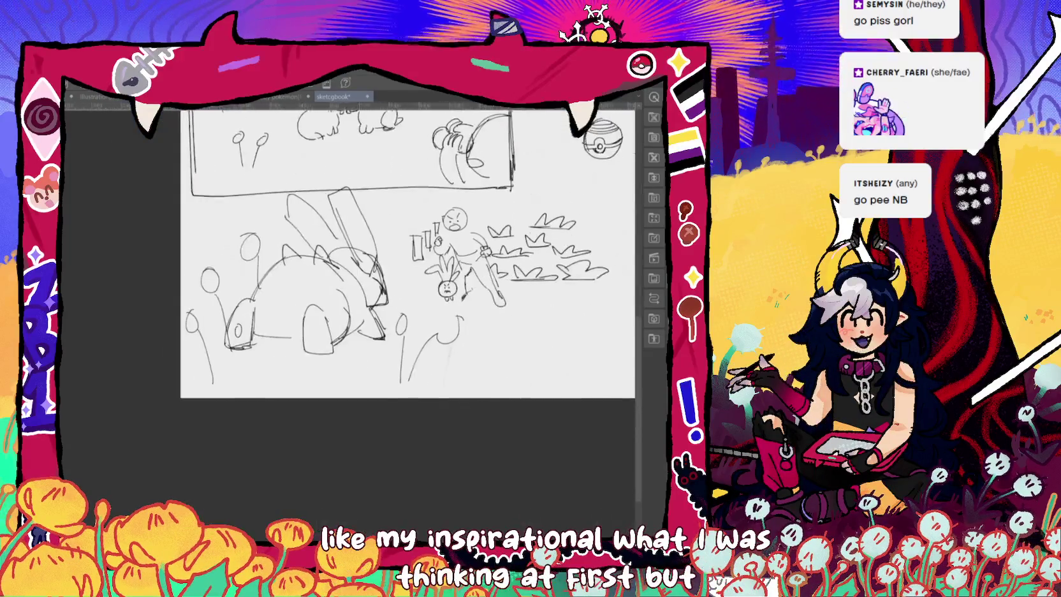
{"action": "scroll", "coordinate": [408, 287], "scroll_direction": "up", "scroll_amount": 5}
{"action": "scroll", "coordinate": [408, 287], "scroll_direction": "up", "scroll_amount": 2, "text": "ctrl"}
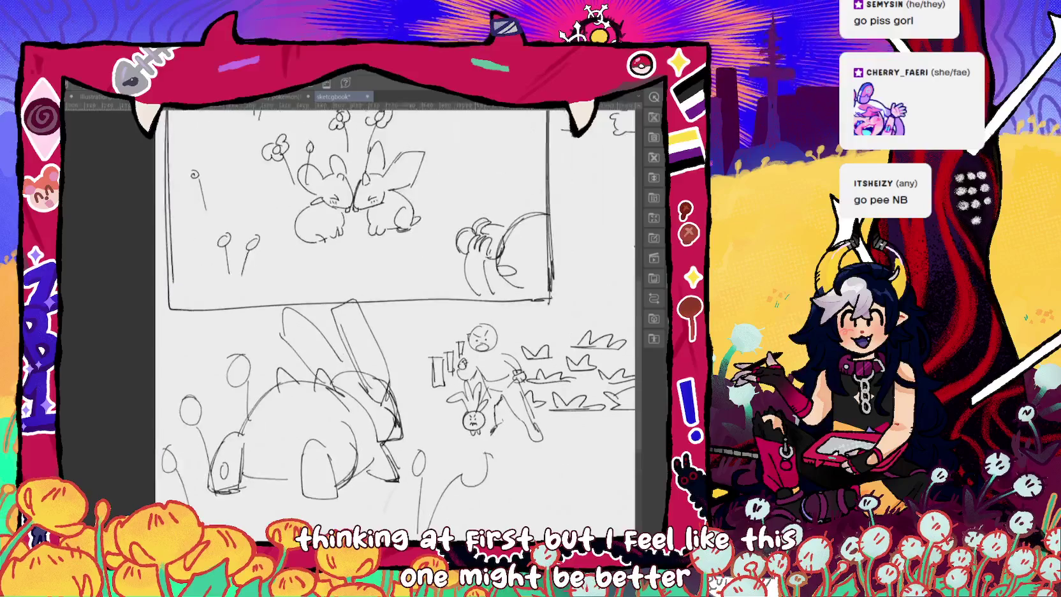
{"action": "scroll", "coordinate": [395, 319], "scroll_direction": "down", "scroll_amount": 2}
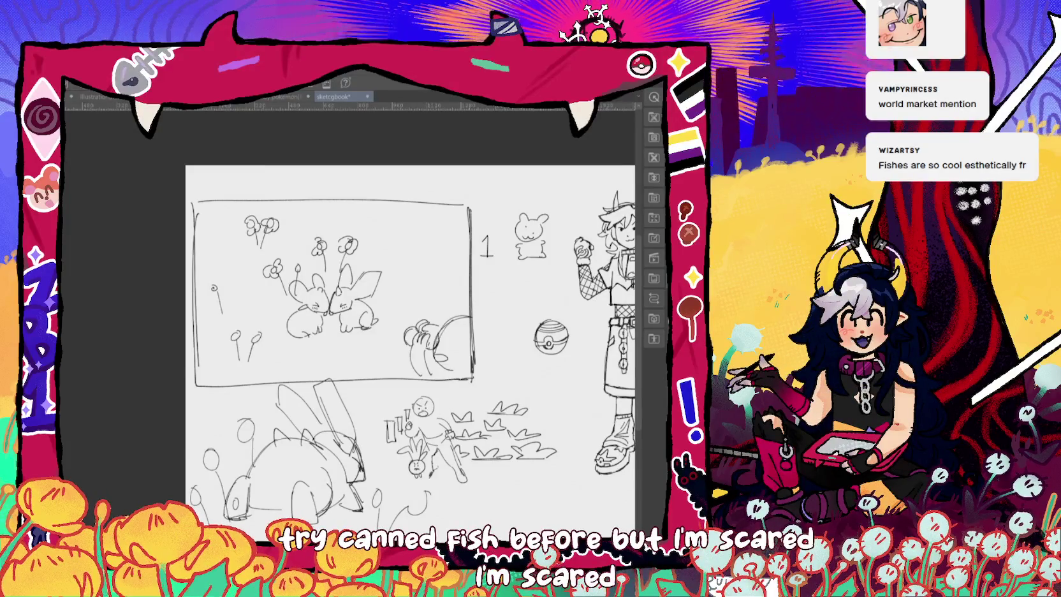
{"action": "left_click_drag", "start_coordinate": [415, 319], "coordinate": [390, 279]}
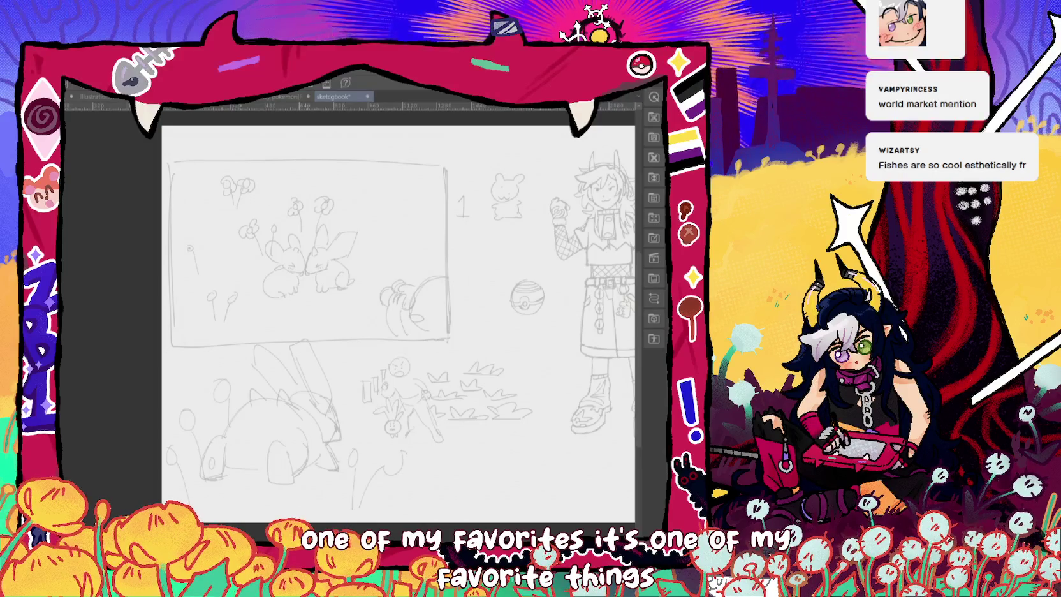
Draw a rectangular selection around the first comic panel and fill it with light green.
{"action": "left_click_drag", "start_coordinate": [168, 165], "coordinate": [464, 358]}
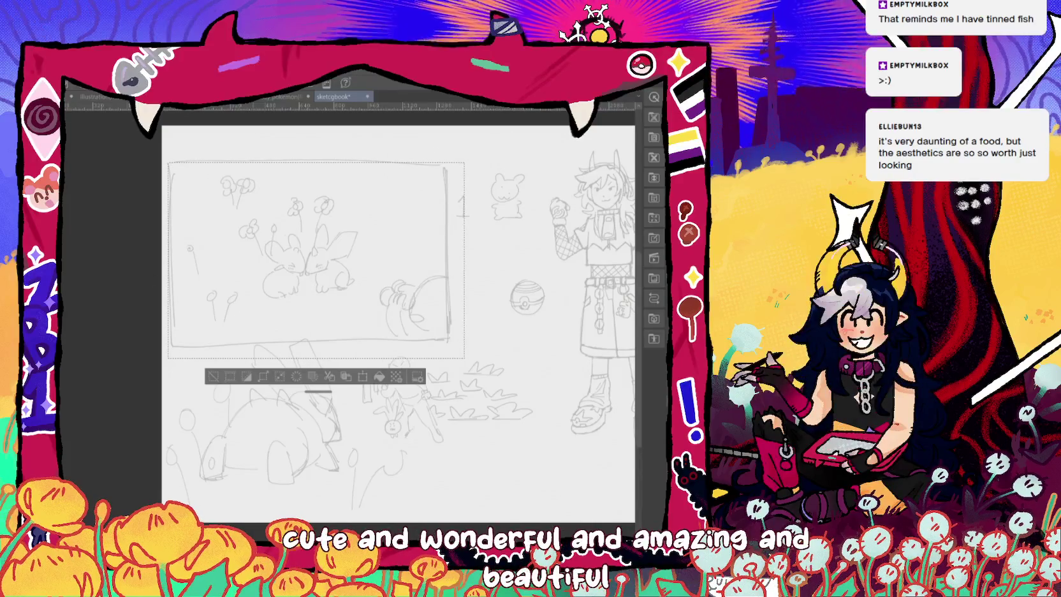
{"action": "key", "text": "alt+BackSpace"}
Deselect the panel and bring the sketch lines back above the light green fill.
{"action": "key", "text": "alt+s"}
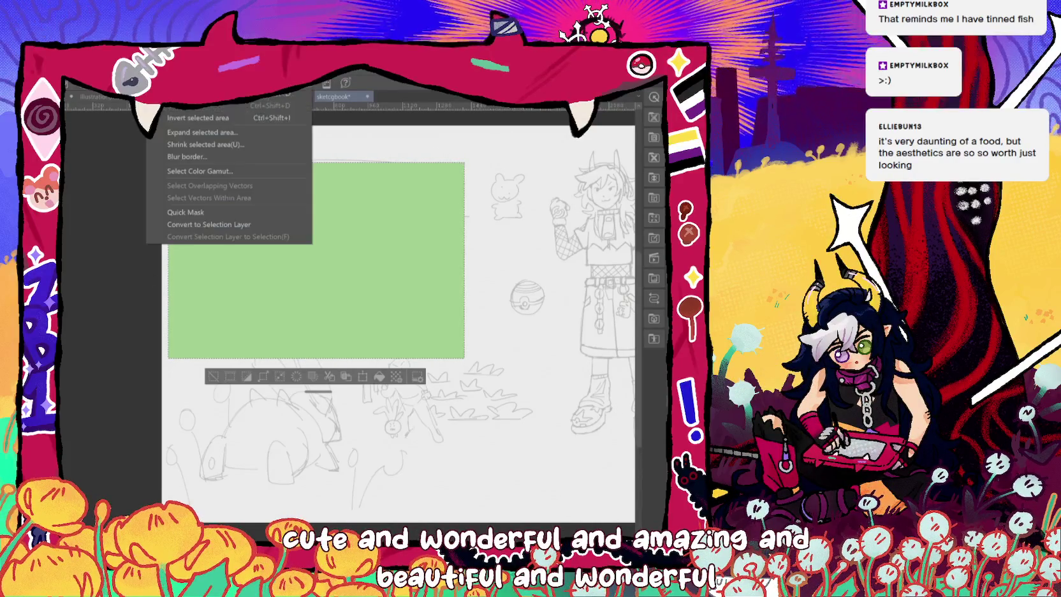
{"action": "key", "text": "ctrl+d"}
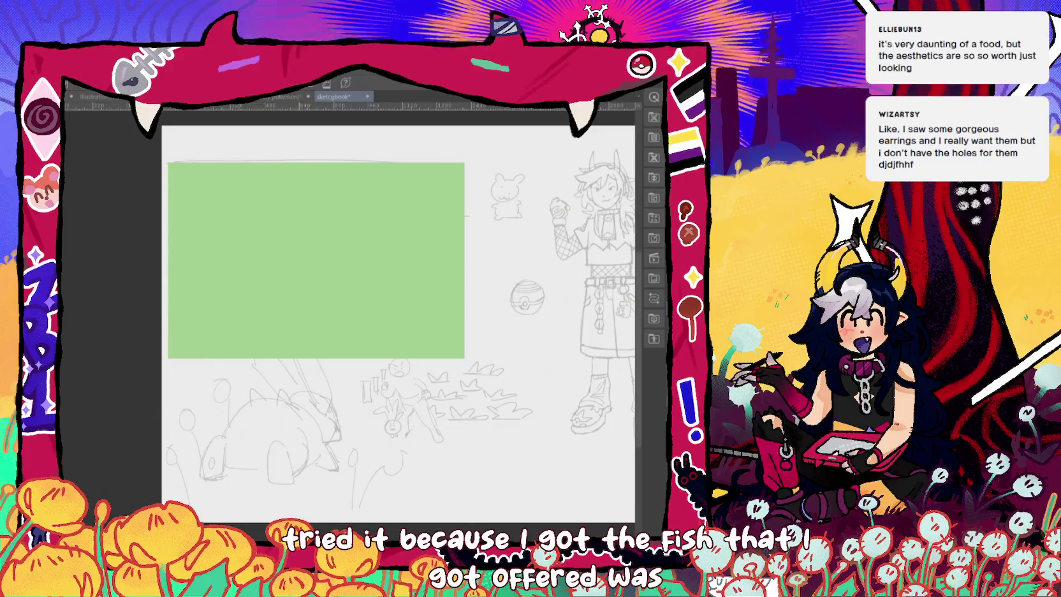
{"action": "key", "text": "ctrl+v"}
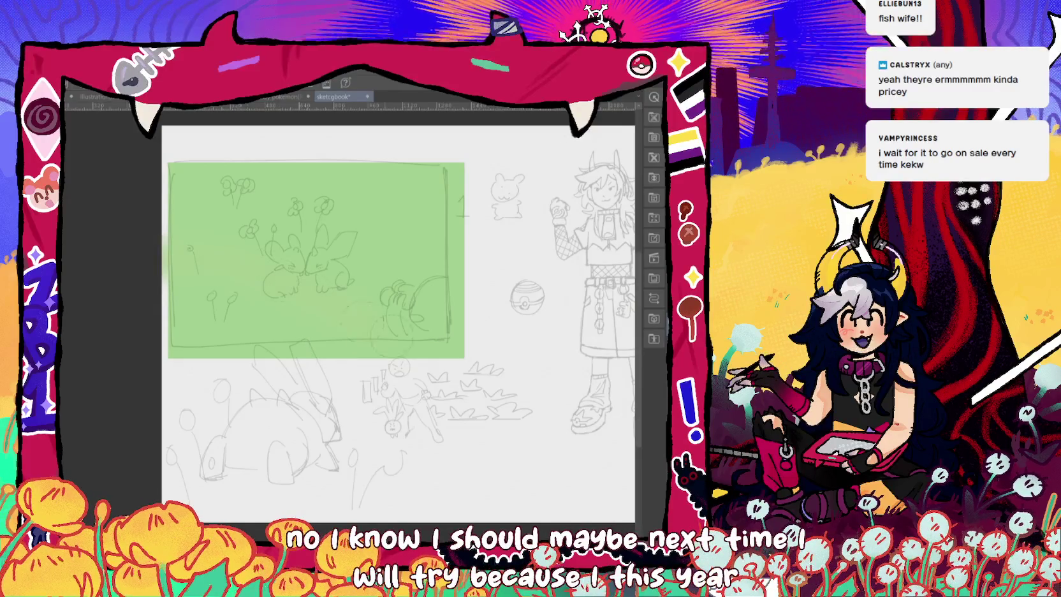
Airbrush soft yellow across the green panel's middle and upper right, undoing a stray lower-right stroke.
{"action": "left_click_drag", "start_coordinate": [440, 348], "coordinate": [512, 325]}
{"action": "key", "text": "ctrl+z"}
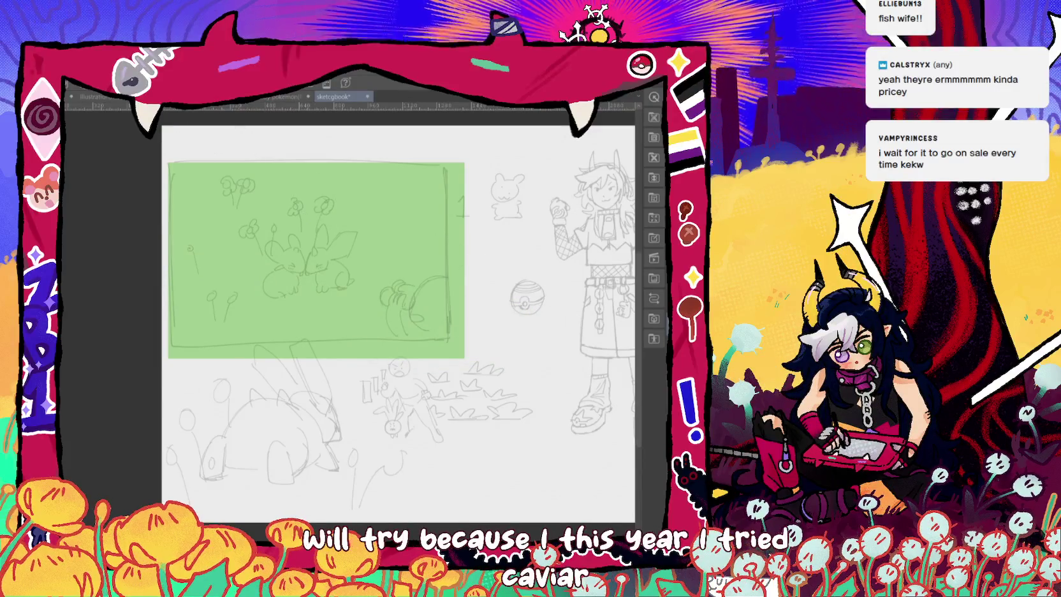
{"action": "key", "text": "ctrl+z"}
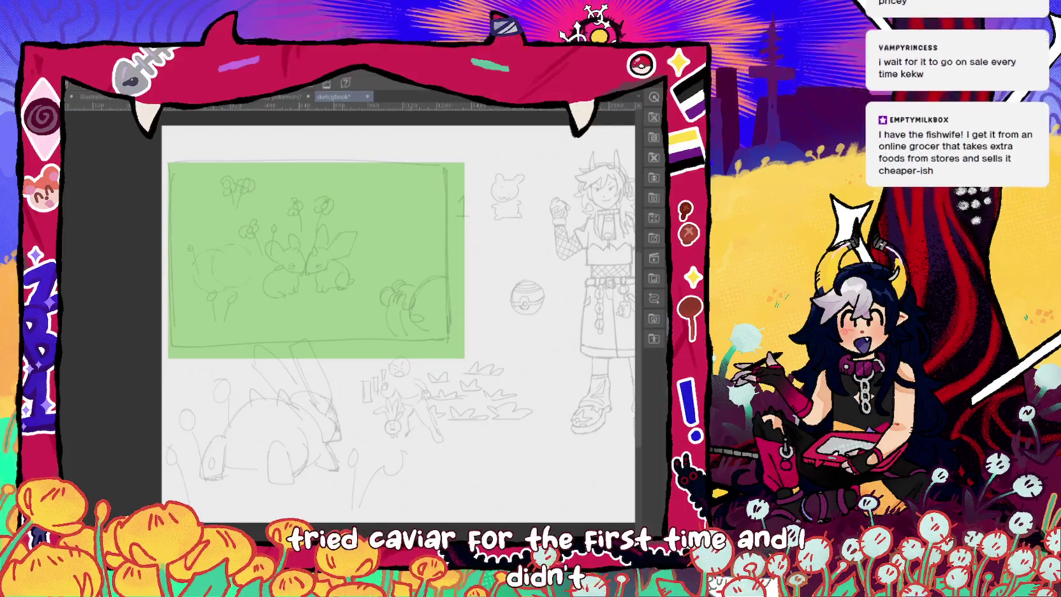
{"action": "left_click_drag", "start_coordinate": [351, 290], "coordinate": [465, 317]}
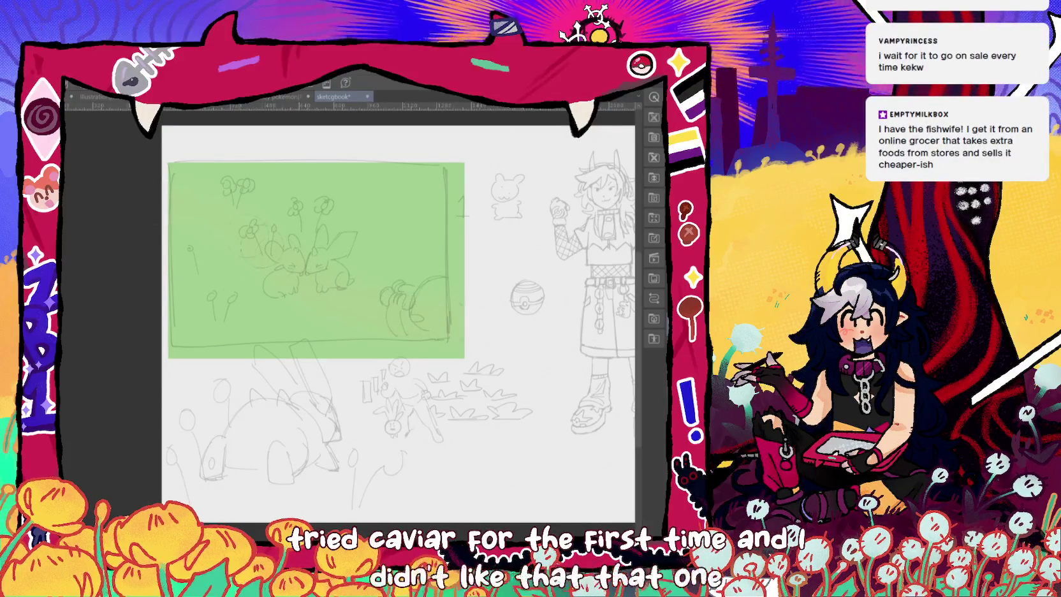
{"action": "left_click_drag", "start_coordinate": [281, 284], "coordinate": [205, 241]}
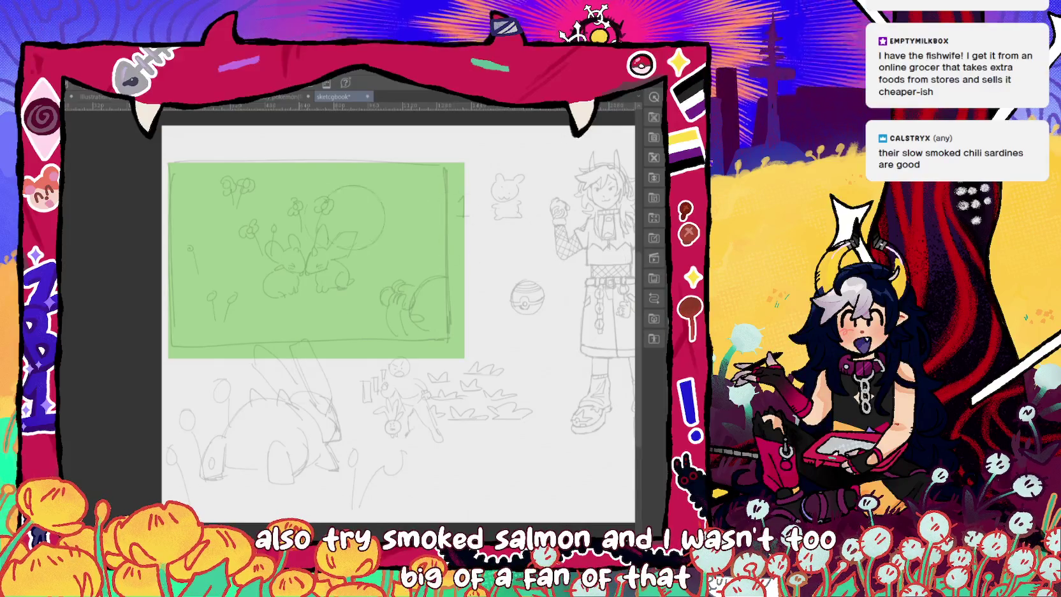
{"action": "mouse_move", "coordinate": [354, 217]}
{"action": "left_mouse_down"}
{"action": "mouse_move", "coordinate": [475, 156]}
{"action": "mouse_move", "coordinate": [545, 169]}
{"action": "mouse_move", "coordinate": [400, 247]}
{"action": "left_mouse_up"}
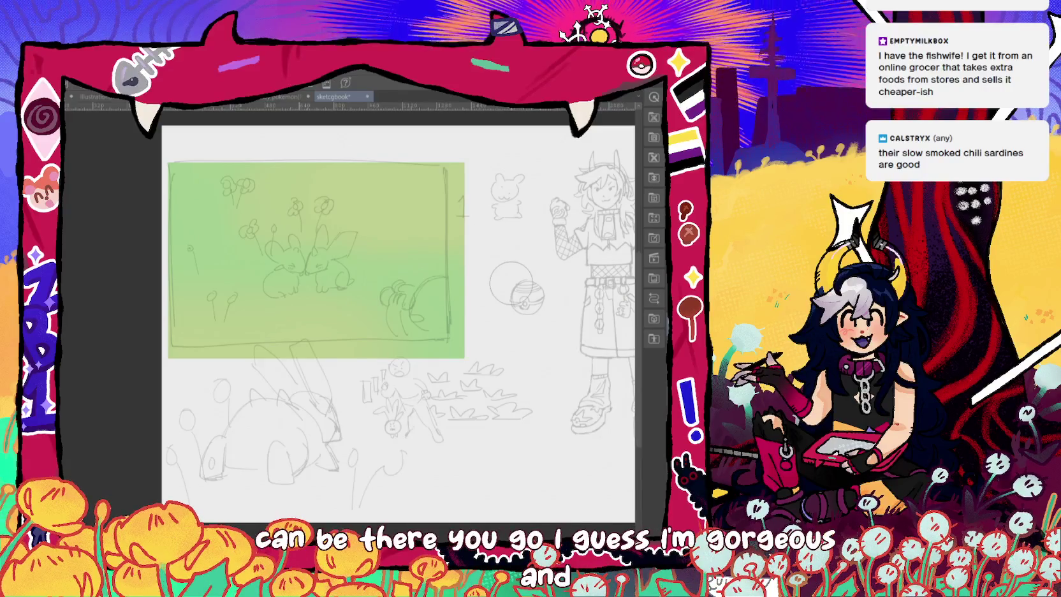
{"action": "left_click_drag", "start_coordinate": [351, 319], "coordinate": [233, 305]}
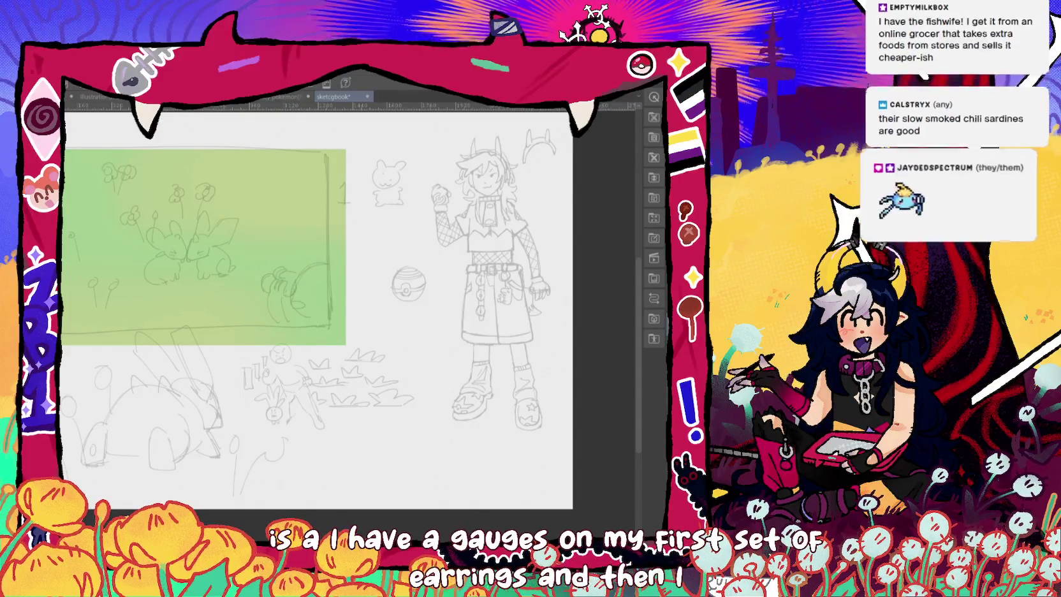
{"action": "scroll", "coordinate": [471, 407], "scroll_direction": "up", "scroll_amount": 3}
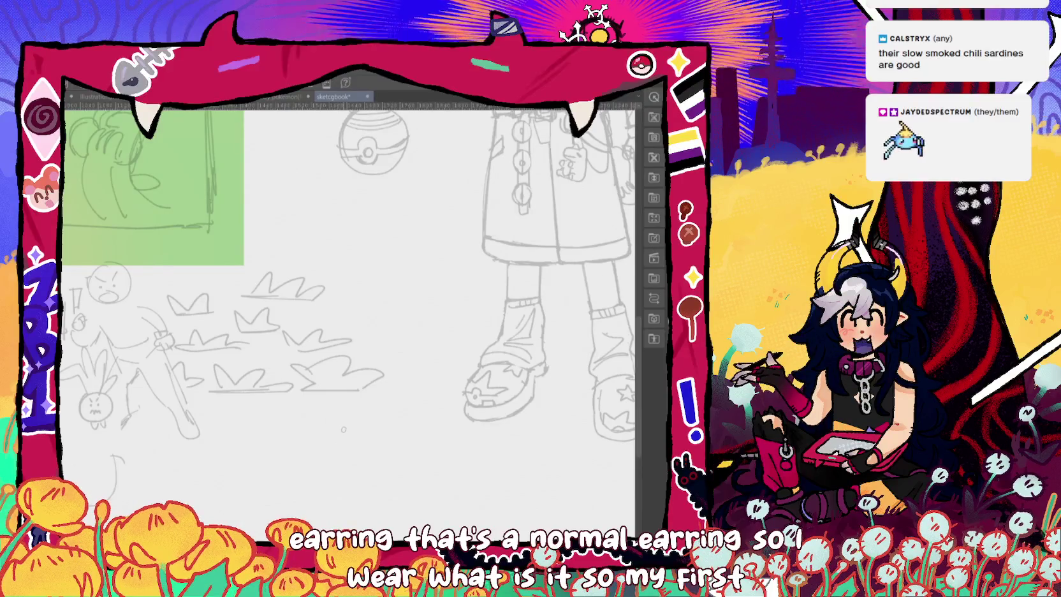
{"action": "mouse_move", "coordinate": [344, 424]}
{"action": "left_mouse_down"}
{"action": "mouse_move", "coordinate": [331, 437]}
{"action": "mouse_move", "coordinate": [355, 430]}
{"action": "left_mouse_up"}
{"action": "key", "text": "ctrl+z"}
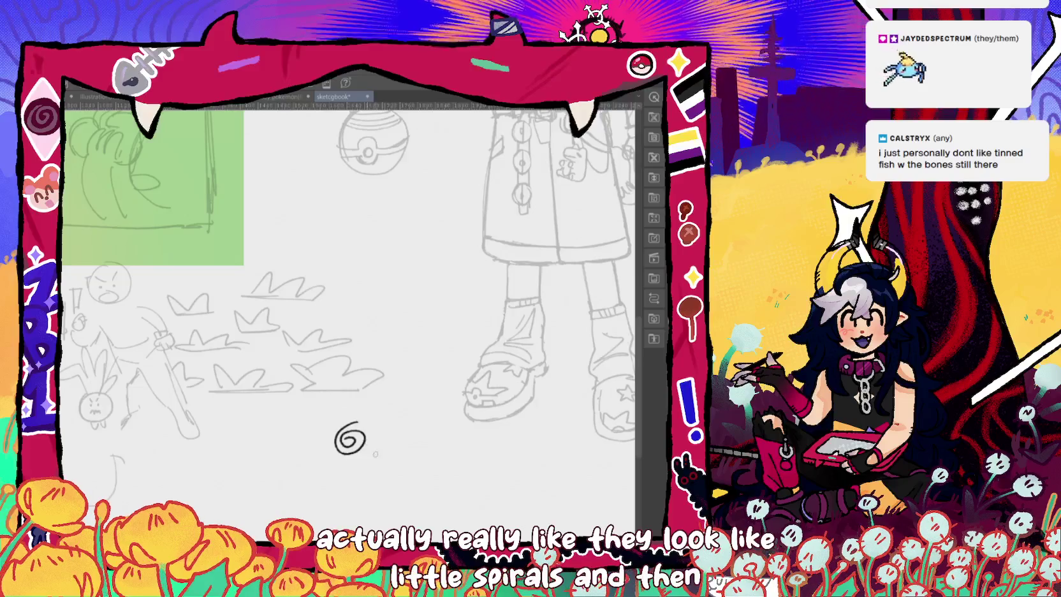
Sketch a hook loop, small ring and fishbone crossbars under the spiral, then lasso the earring column.
{"action": "mouse_move", "coordinate": [389, 445]}
{"action": "left_mouse_down"}
{"action": "mouse_move", "coordinate": [394, 429]}
{"action": "mouse_move", "coordinate": [380, 457]}
{"action": "left_mouse_up"}
{"action": "scroll", "coordinate": [381, 398], "scroll_direction": "down", "scroll_amount": 2}
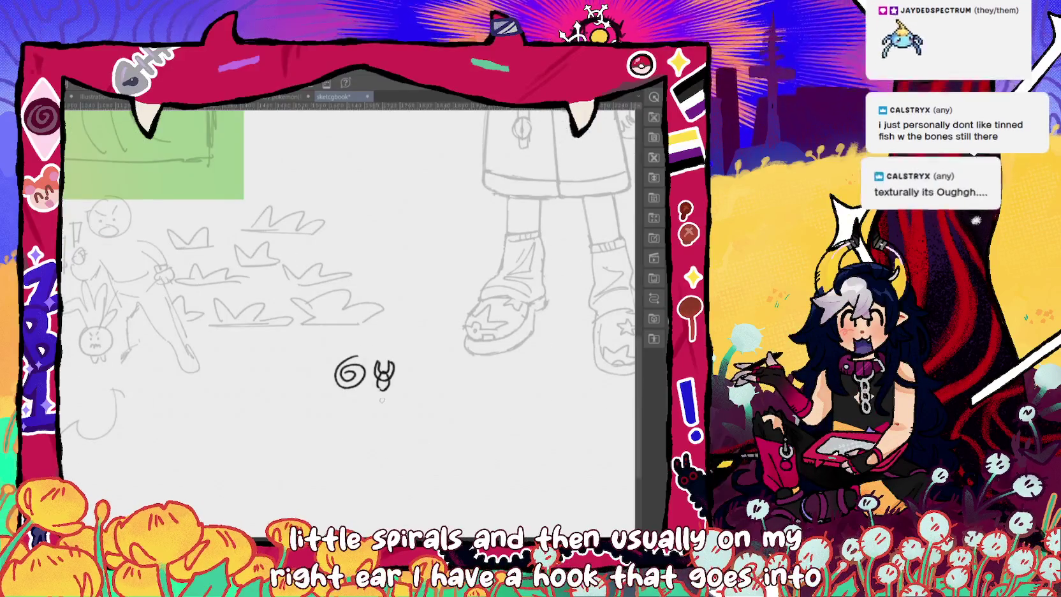
{"action": "mouse_move", "coordinate": [383, 391]}
{"action": "left_mouse_down"}
{"action": "mouse_move", "coordinate": [379, 432]}
{"action": "mouse_move", "coordinate": [389, 438]}
{"action": "left_mouse_up"}
{"action": "left_click_drag", "start_coordinate": [374, 445], "coordinate": [389, 450]}
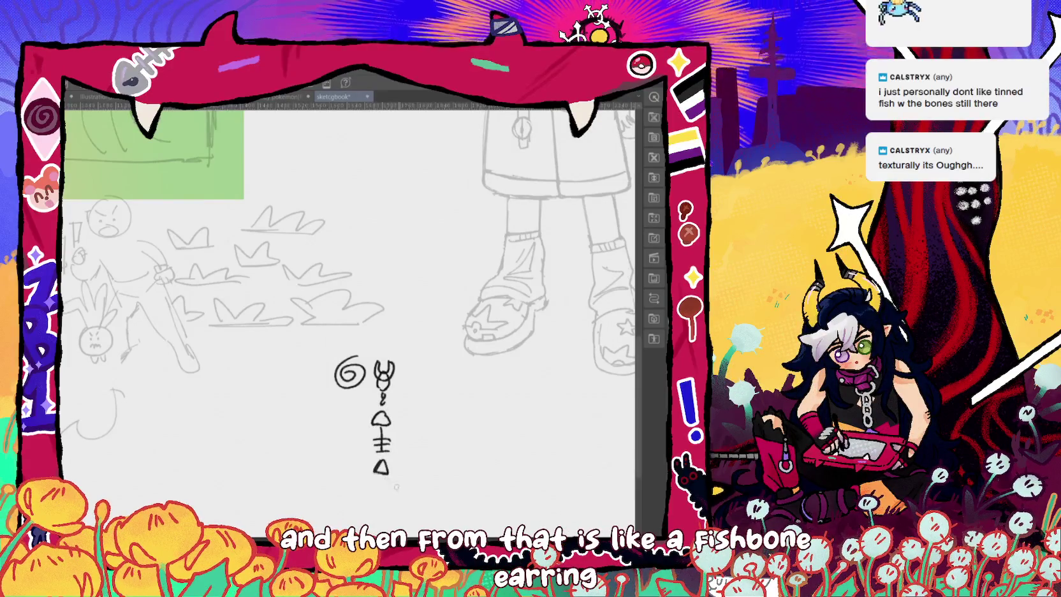
{"action": "left_click_drag", "start_coordinate": [243, 471], "coordinate": [373, 471]}
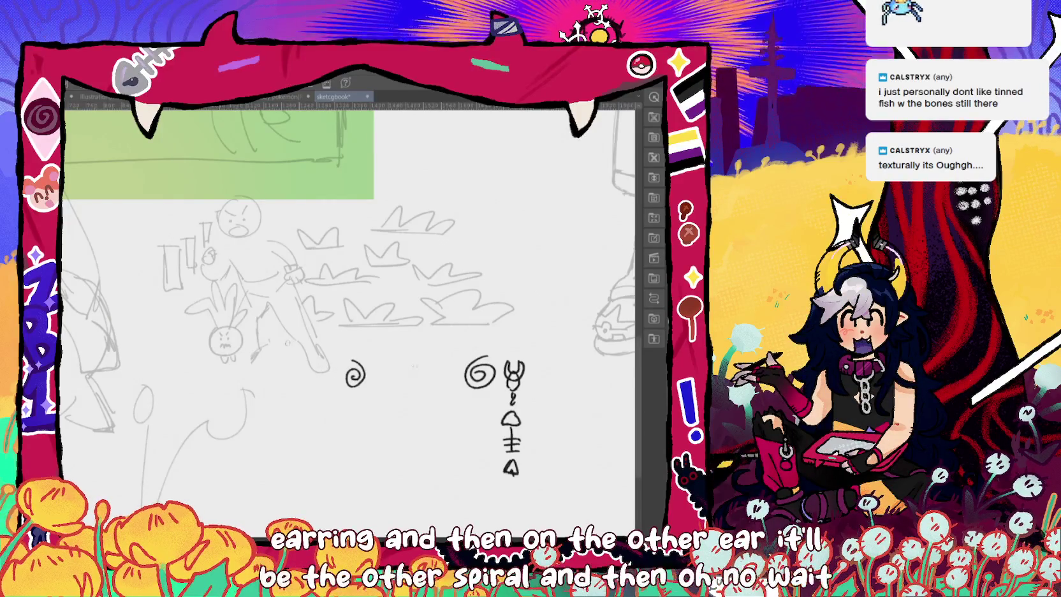
{"action": "left_click_drag", "start_coordinate": [500, 350], "coordinate": [539, 347]}
{"action": "key", "text": "ctrl+z"}
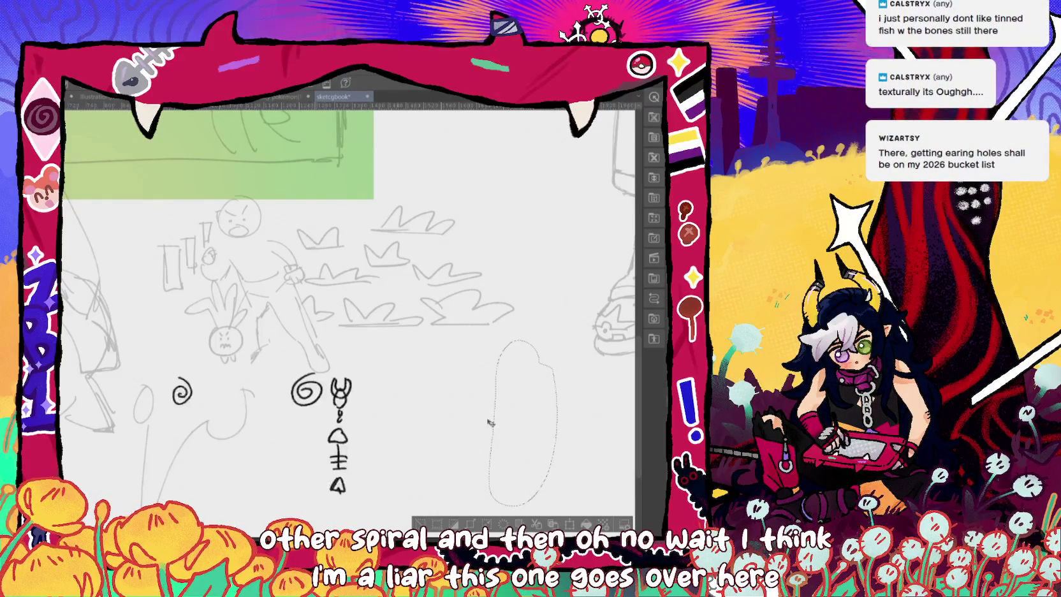
Move the lassoed fishbone earring column beside the small spiral and clear the selection.
{"action": "key", "text": "ctrl+z"}
{"action": "key", "text": "ctrl+y"}
{"action": "key", "text": "ctrl+y"}
{"action": "left_click_drag", "start_coordinate": [478, 443], "coordinate": [285, 448]}
{"action": "left_click", "coordinate": [160, 75]}
{"action": "left_click", "coordinate": [191, 93]}
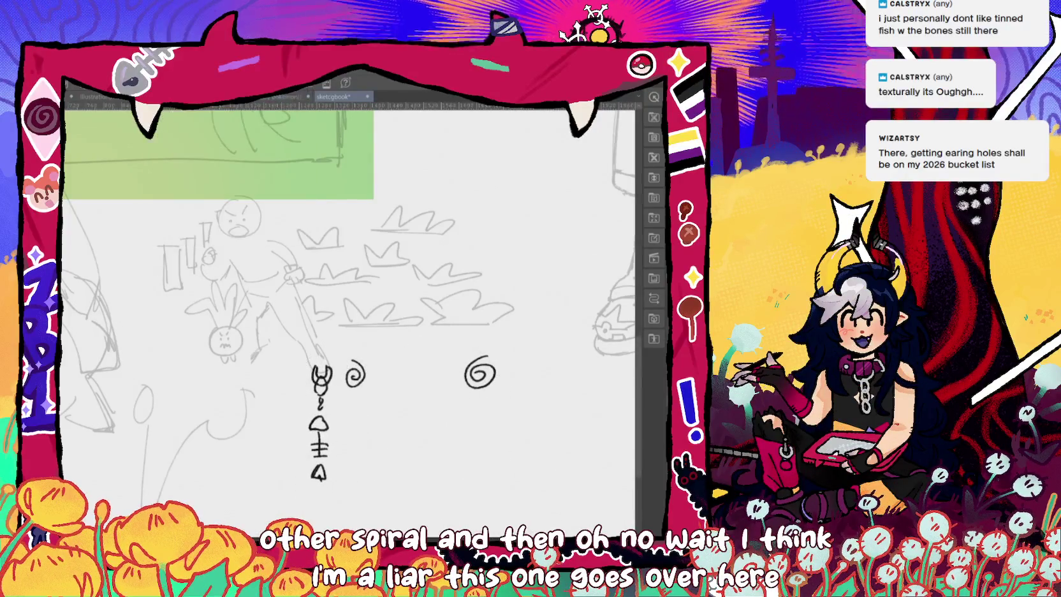
Draw a fish-hook earring with connecting curves beside the large spiral.
{"action": "mouse_move", "coordinate": [516, 351]}
{"action": "left_mouse_down"}
{"action": "mouse_move", "coordinate": [506, 369]}
{"action": "mouse_move", "coordinate": [511, 438]}
{"action": "mouse_move", "coordinate": [547, 437]}
{"action": "left_mouse_up"}
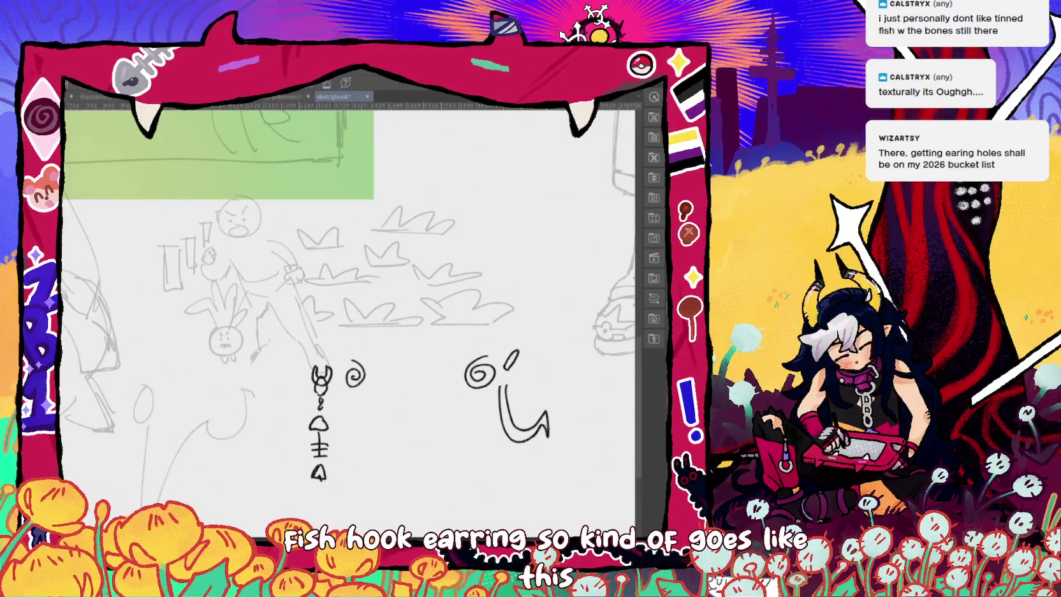
{"action": "left_click_drag", "start_coordinate": [463, 355], "coordinate": [472, 394]}
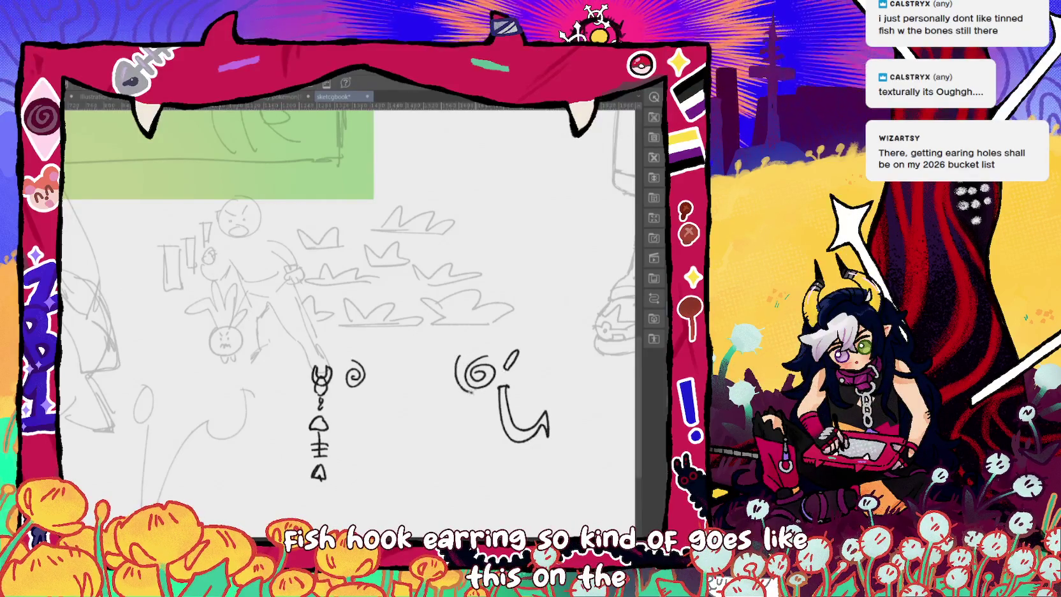
{"action": "left_click_drag", "start_coordinate": [530, 335], "coordinate": [508, 383]}
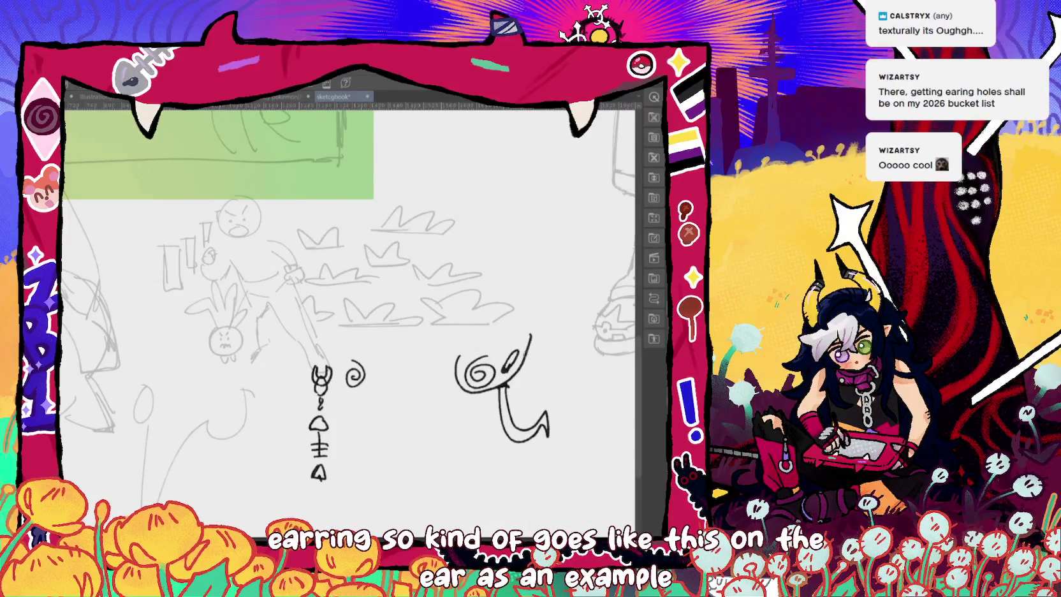
{"action": "left_click_drag", "start_coordinate": [544, 445], "coordinate": [500, 444]}
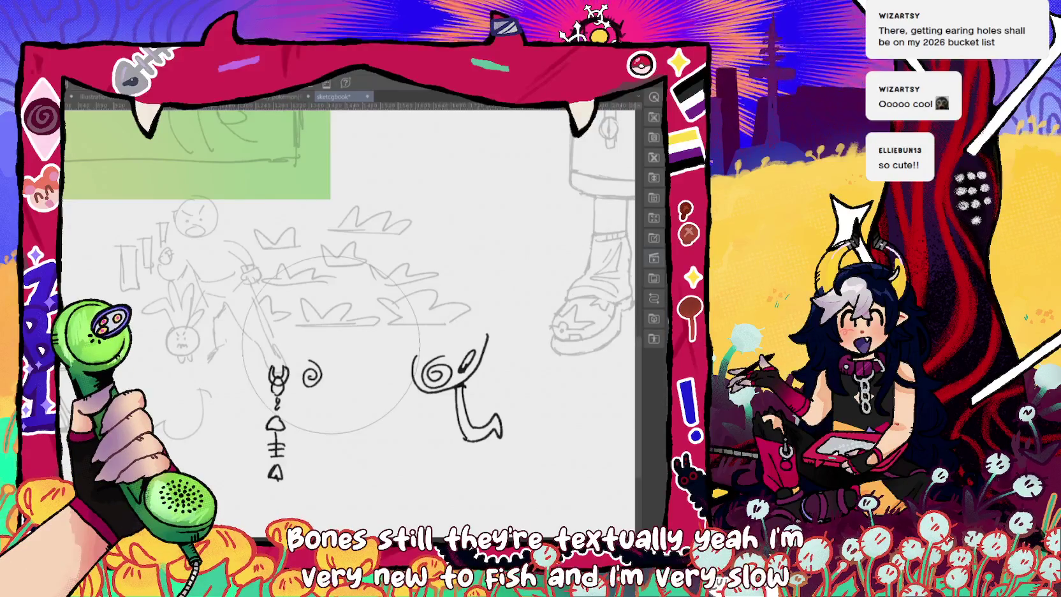
Erase the spiral and earring ink doodles with a large eraser stroke.
{"action": "left_click_drag", "start_coordinate": [459, 389], "coordinate": [275, 408]}
{"action": "scroll", "coordinate": [331, 357], "scroll_direction": "down", "scroll_amount": 3}
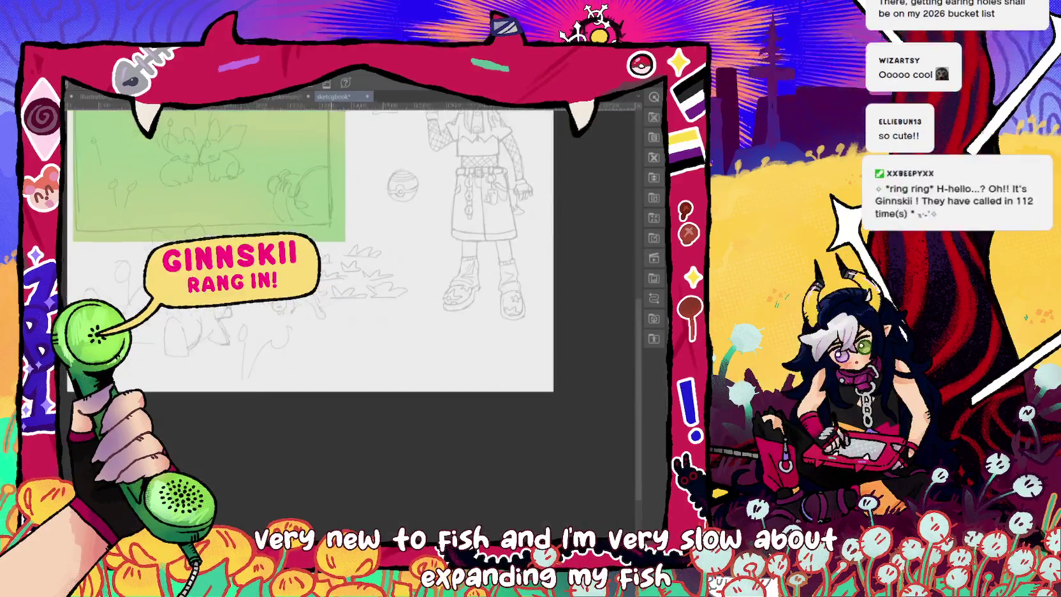
Zoom out, then back in until the green gradient first panel fills the canvas window.
{"action": "scroll", "coordinate": [331, 357], "scroll_direction": "down", "scroll_amount": 2}
{"action": "scroll", "coordinate": [331, 357], "scroll_direction": "down", "scroll_amount": 2}
{"action": "scroll", "coordinate": [377, 338], "scroll_direction": "up", "scroll_amount": 1}
{"action": "scroll", "coordinate": [376, 338], "scroll_direction": "up", "scroll_amount": 2}
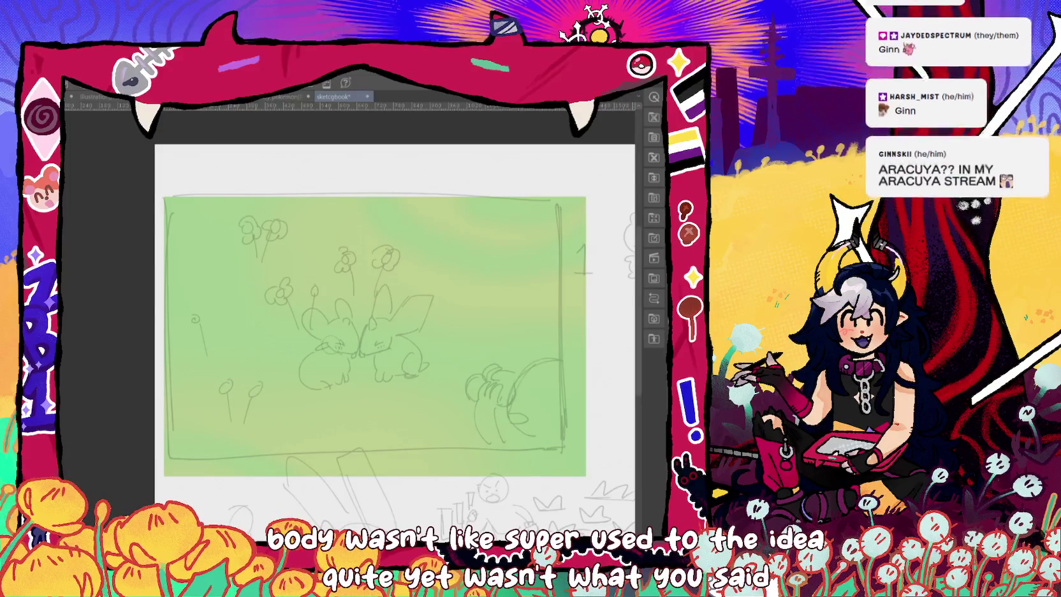
Dab soft pink blossom dots onto the green panel, undoing one misplaced dab.
{"action": "left_click", "coordinate": [225, 387]}
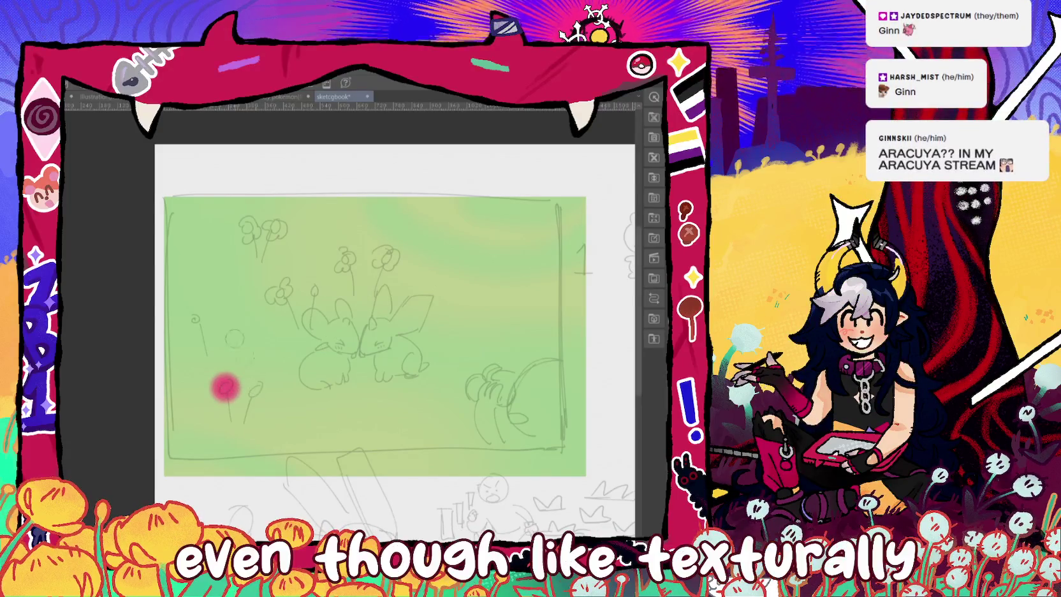
{"action": "key", "text": "ctrl+z"}
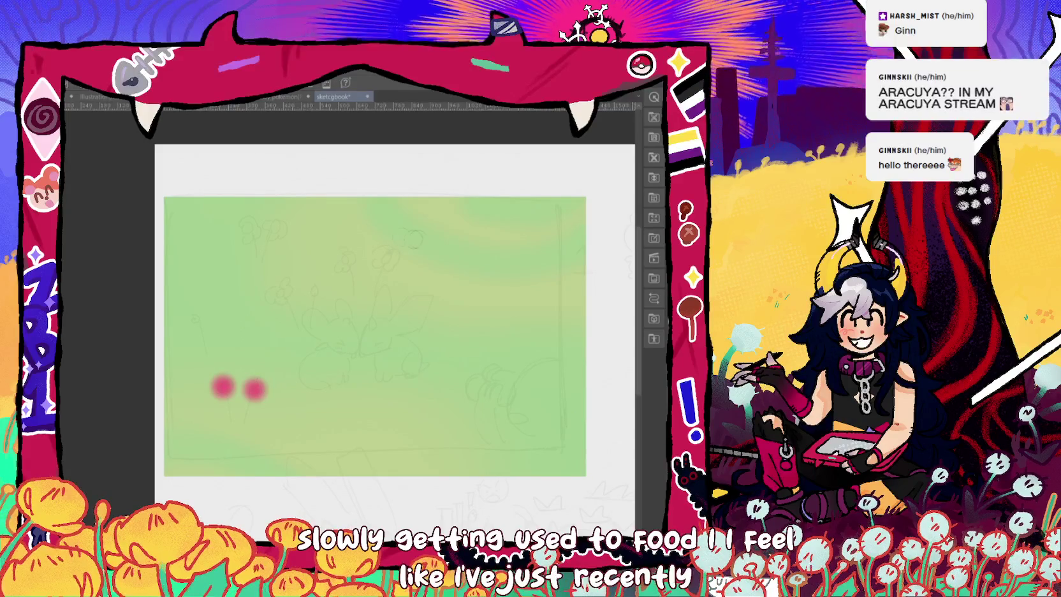
{"action": "left_click", "coordinate": [353, 229]}
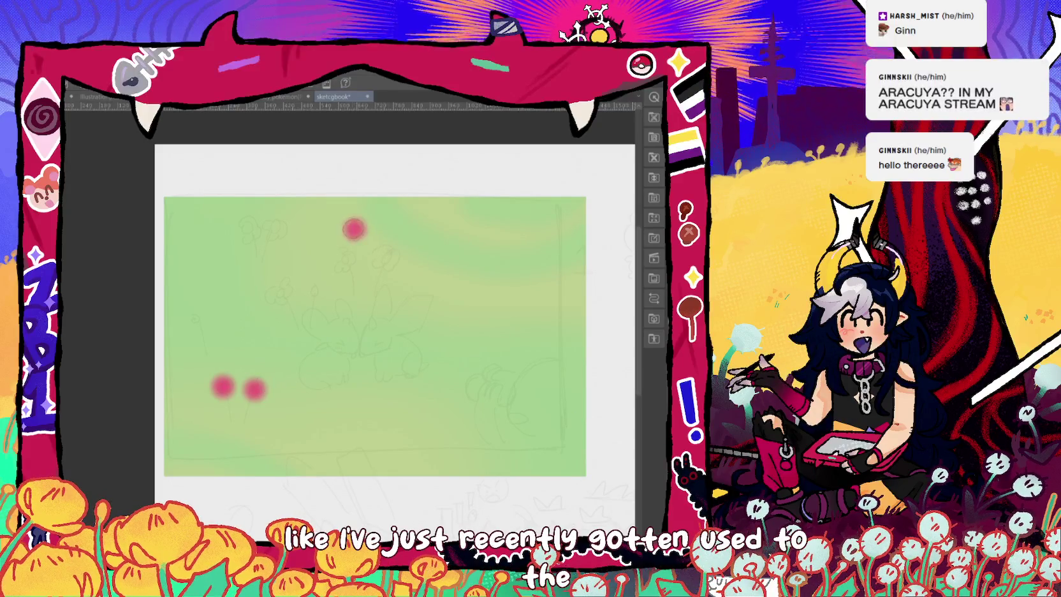
{"action": "left_click", "coordinate": [243, 233]}
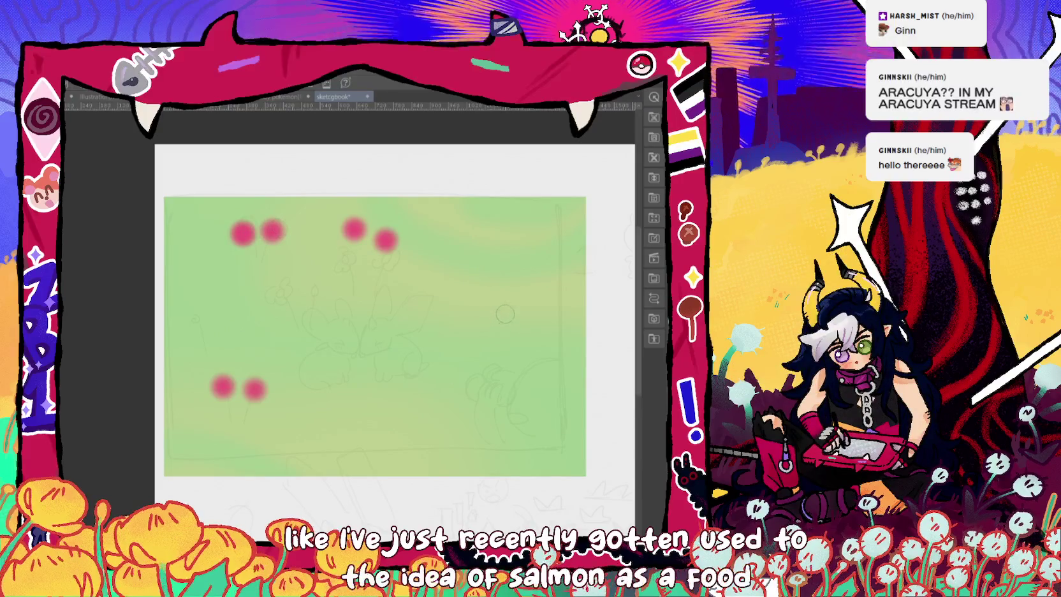
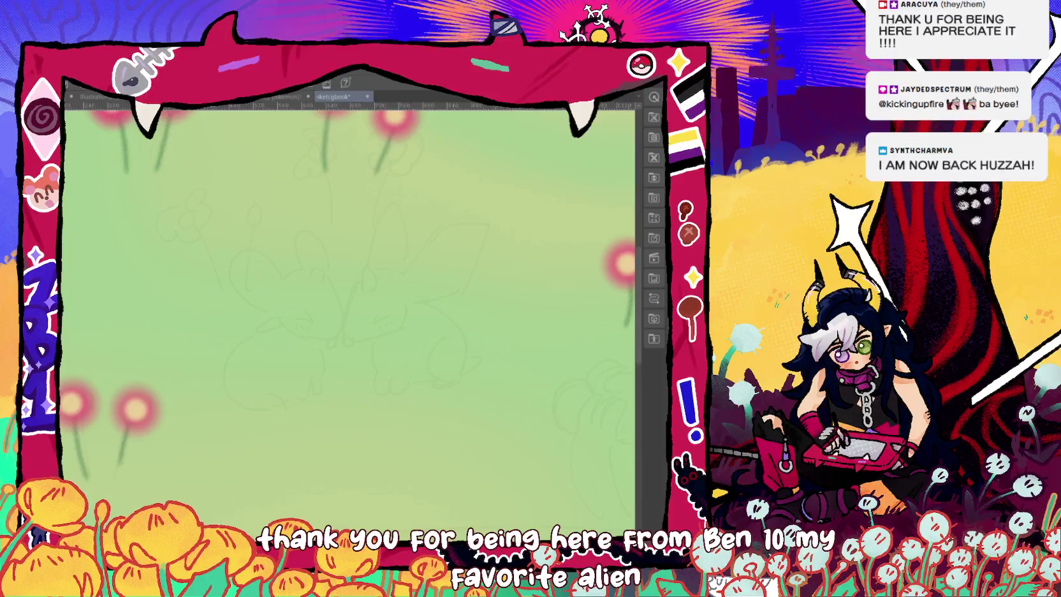
Undo a stray blue stroke, then zoom and pan to centre the faint sketch on screen.
{"action": "left_click_drag", "start_coordinate": [362, 282], "coordinate": [343, 324]}
{"action": "key", "text": "ctrl+z"}
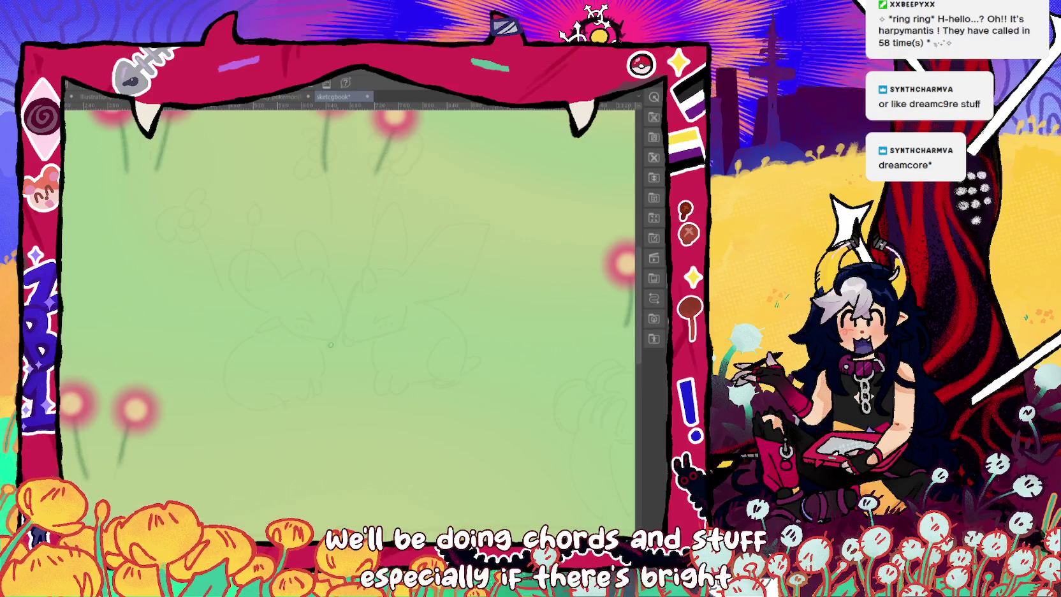
{"action": "left_click", "coordinate": [393, 237]}
{"action": "left_click", "coordinate": [454, 245]}
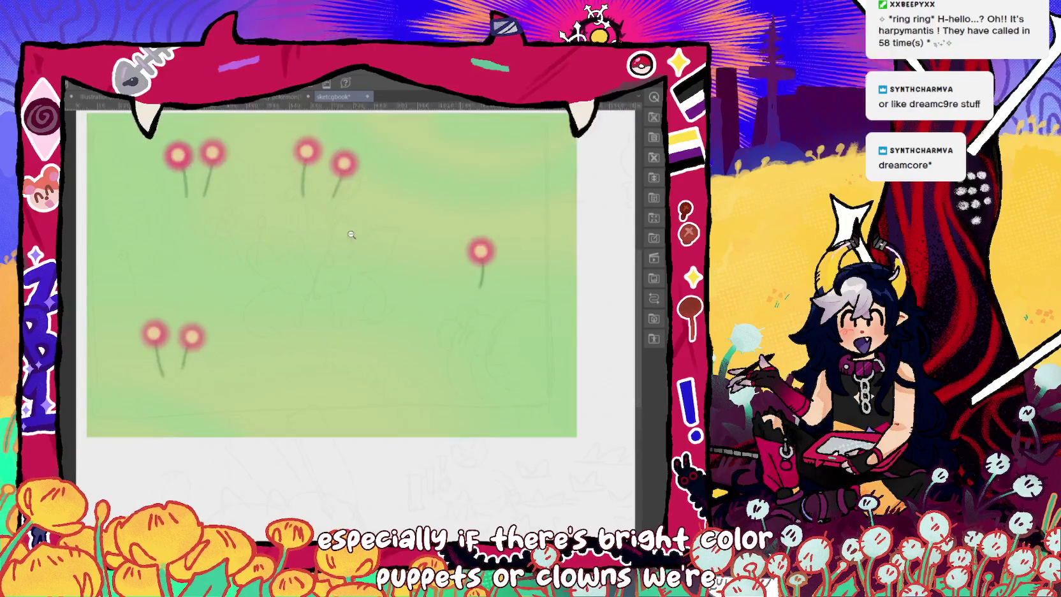
{"action": "left_click", "coordinate": [356, 220]}
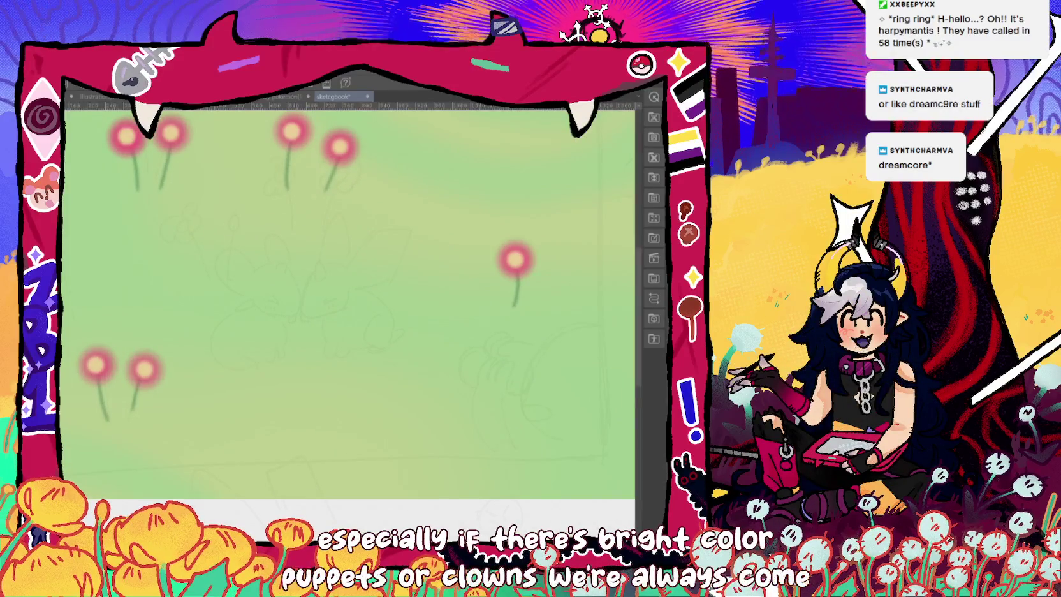
{"action": "left_click_drag", "start_coordinate": [152, 166], "coordinate": [167, 202]}
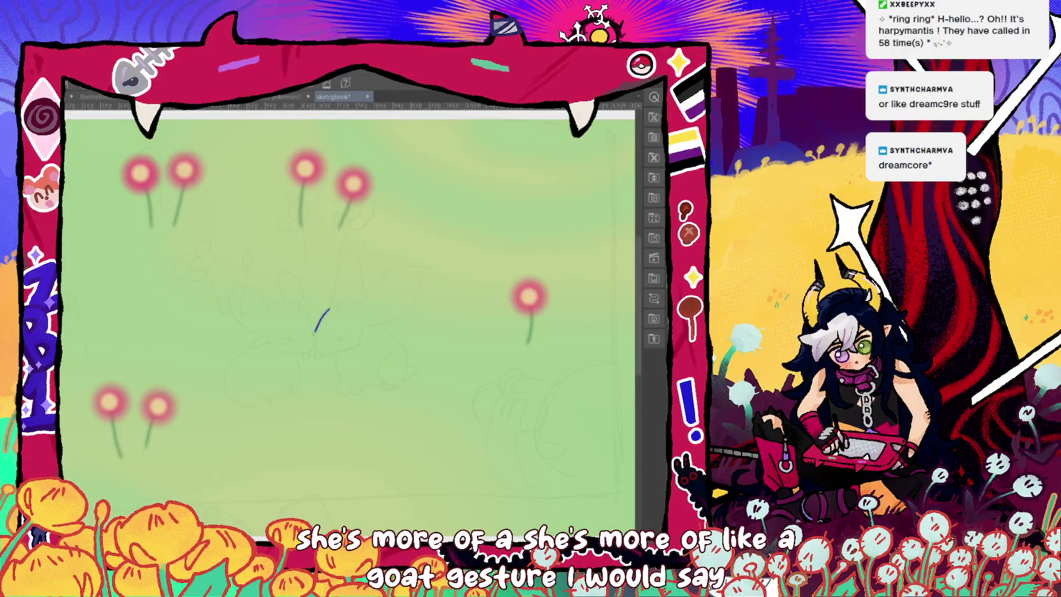
Sketch the head's back curve, a top stroke, a long rising ear and an upright ear.
{"action": "left_click_drag", "start_coordinate": [315, 332], "coordinate": [313, 350]}
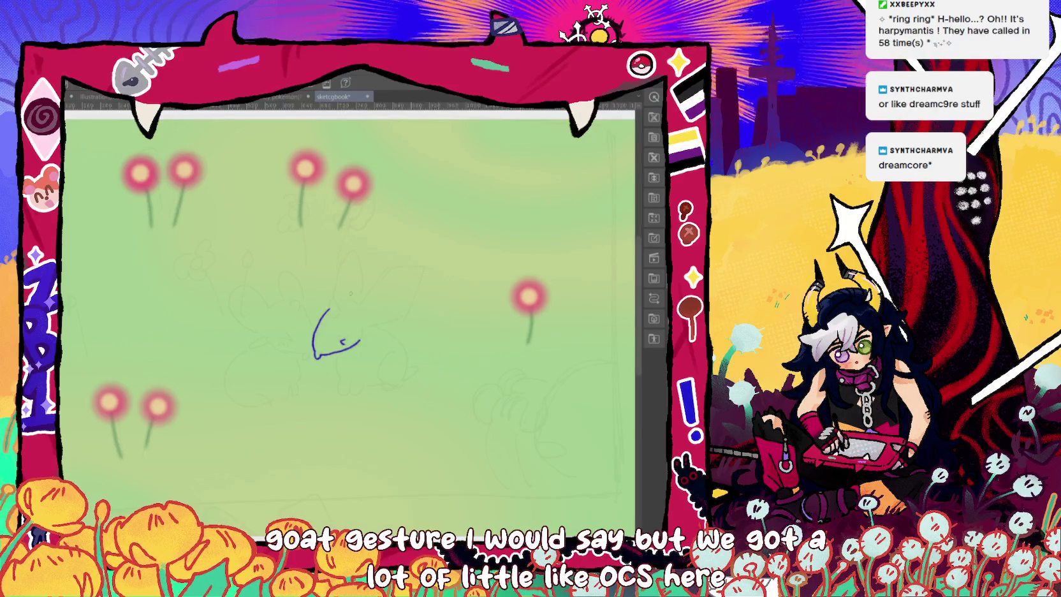
{"action": "left_click_drag", "start_coordinate": [336, 305], "coordinate": [340, 317]}
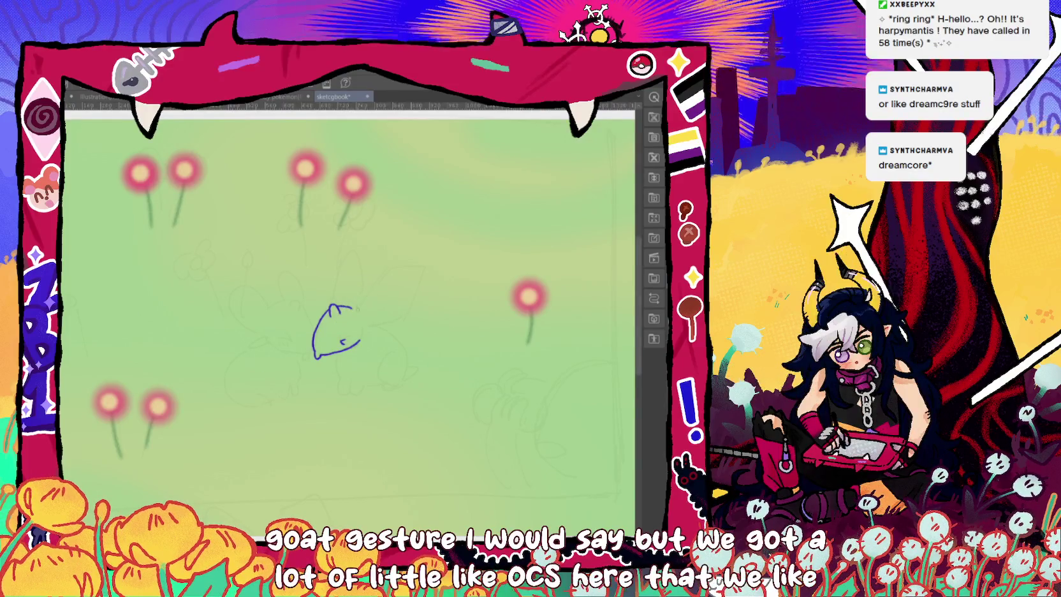
{"action": "left_click_drag", "start_coordinate": [351, 309], "coordinate": [381, 273]}
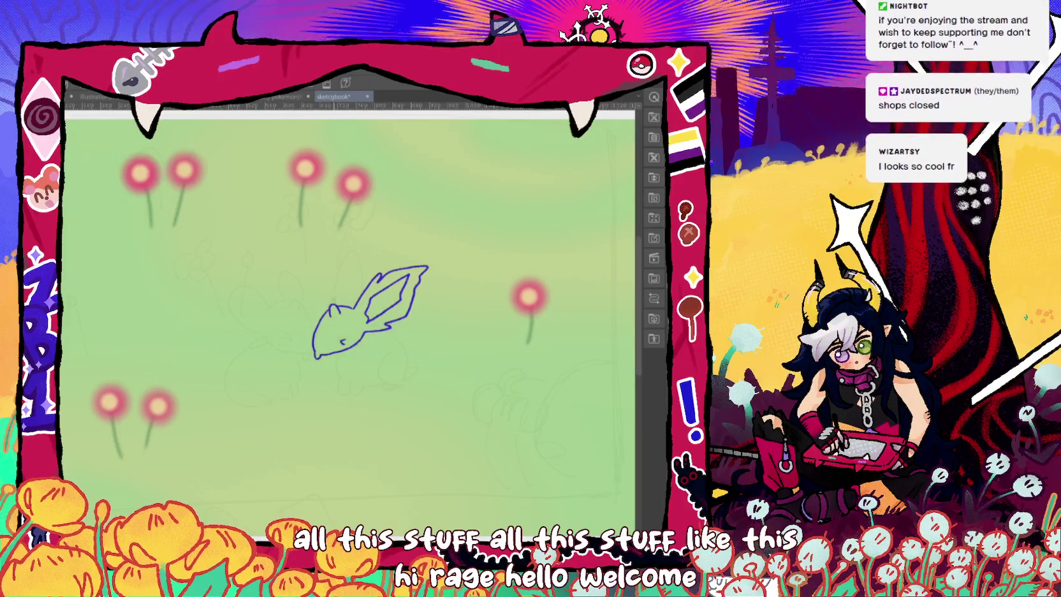
{"action": "mouse_move", "coordinate": [332, 305]}
{"action": "left_mouse_down"}
{"action": "mouse_move", "coordinate": [352, 246]}
{"action": "mouse_move", "coordinate": [359, 275]}
{"action": "left_mouse_up"}
Undo the last ear stroke and draw the chin curve below the head.
{"action": "key", "text": "ctrl+z"}
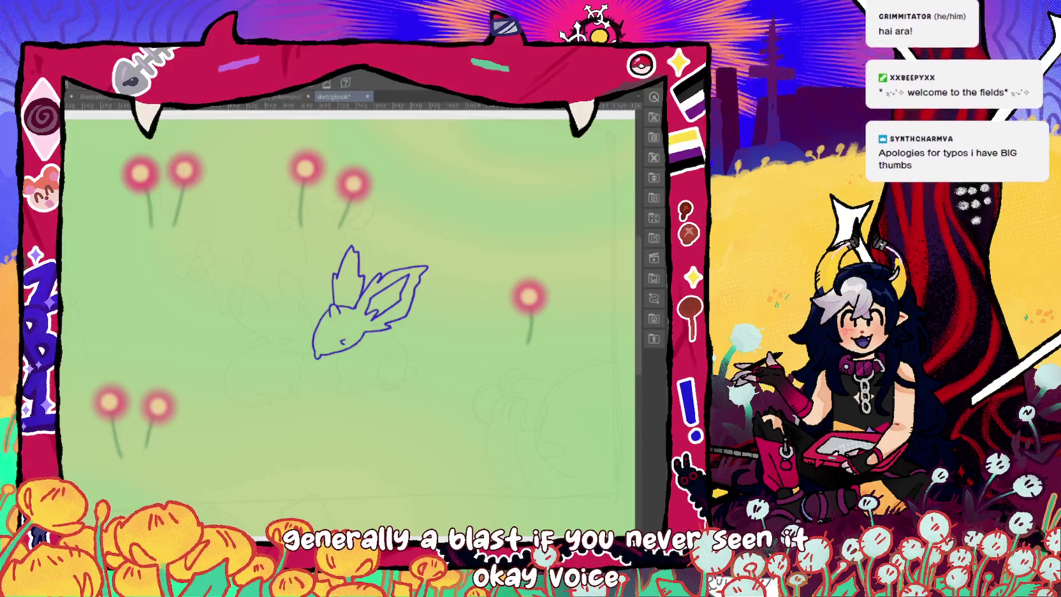
{"action": "left_click_drag", "start_coordinate": [330, 356], "coordinate": [347, 389]}
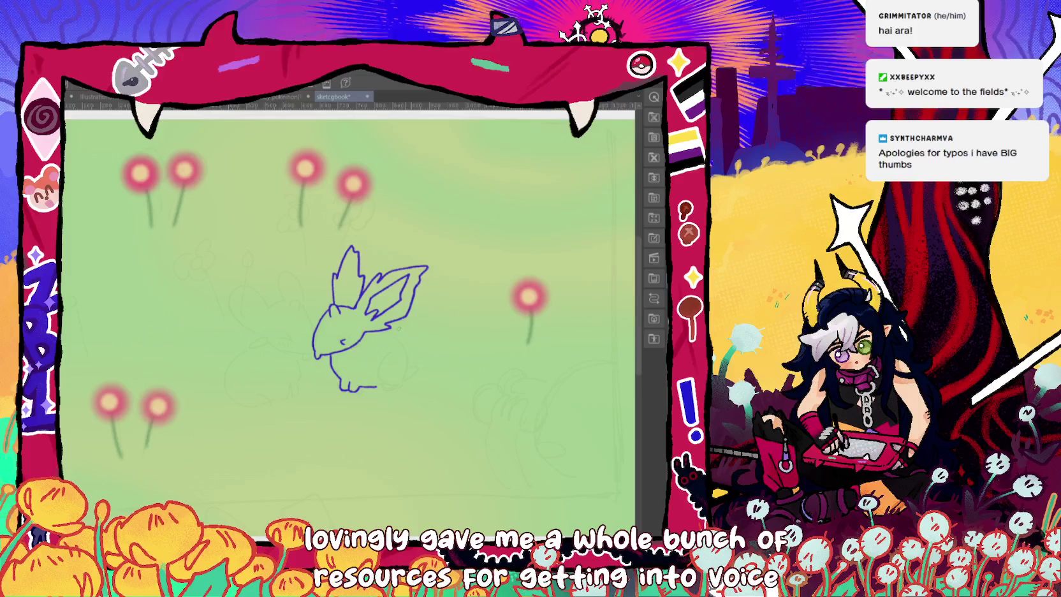
Add the creature's back line and fluffy zigzag tail, and close the bottom outline gap.
{"action": "mouse_move", "coordinate": [389, 319]}
{"action": "left_mouse_down"}
{"action": "mouse_move", "coordinate": [417, 324]}
{"action": "mouse_move", "coordinate": [389, 336]}
{"action": "left_mouse_up"}
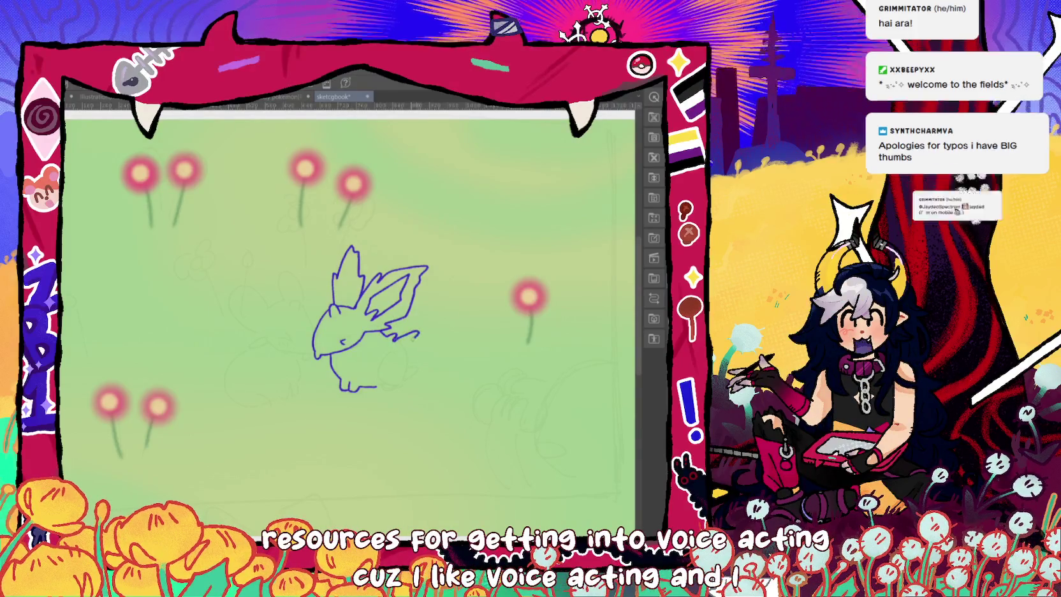
{"action": "left_click_drag", "start_coordinate": [390, 333], "coordinate": [415, 355]}
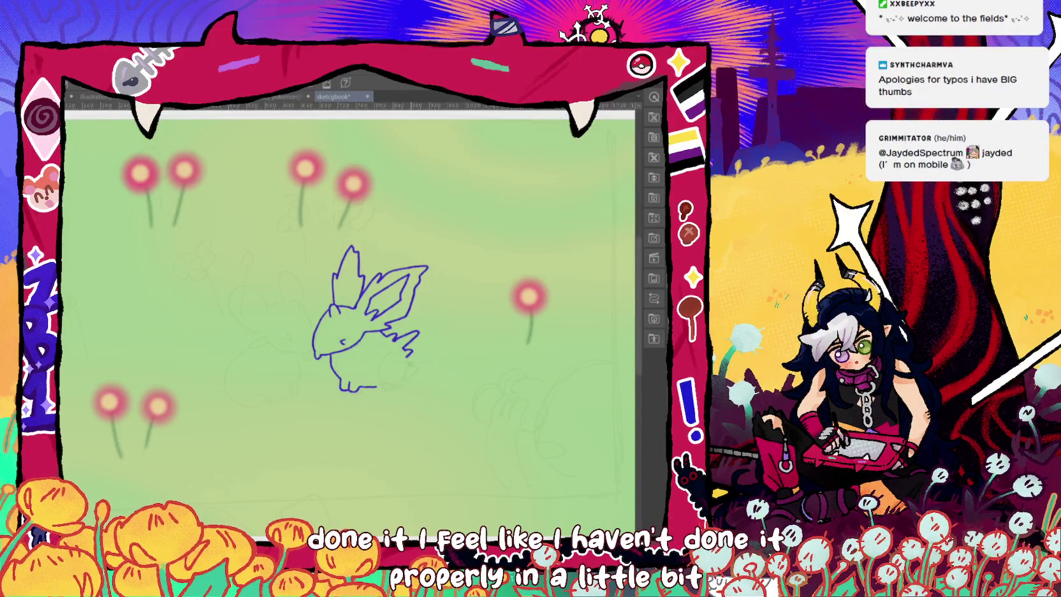
{"action": "left_click_drag", "start_coordinate": [374, 386], "coordinate": [385, 388]}
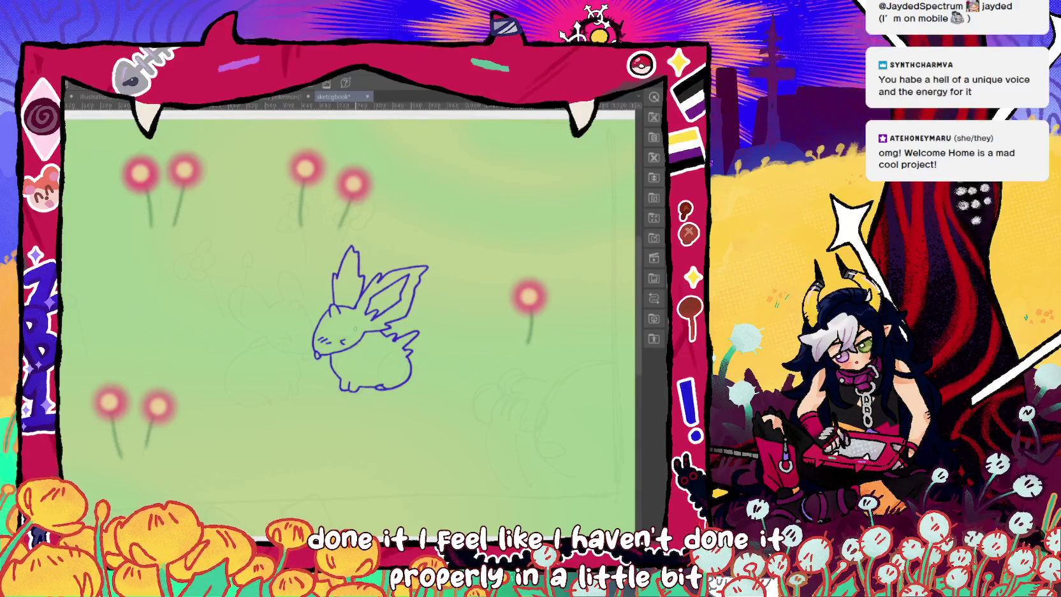
Reframe and enlarge the bunny sketch, then begin the second creature's face beside it.
{"action": "left_click_drag", "start_coordinate": [357, 319], "coordinate": [403, 319]}
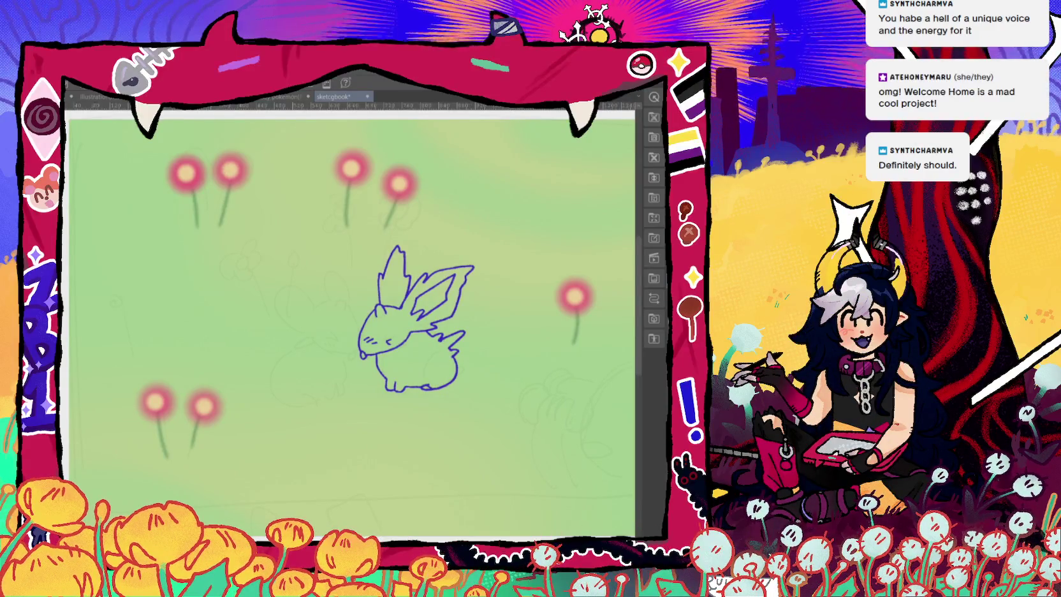
{"action": "mouse_move", "coordinate": [383, 319]}
{"action": "left_mouse_down"}
{"action": "mouse_move", "coordinate": [410, 319]}
{"action": "mouse_move", "coordinate": [333, 319]}
{"action": "left_mouse_up"}
{"action": "scroll", "coordinate": [351, 319], "scroll_direction": "up", "scroll_amount": 1}
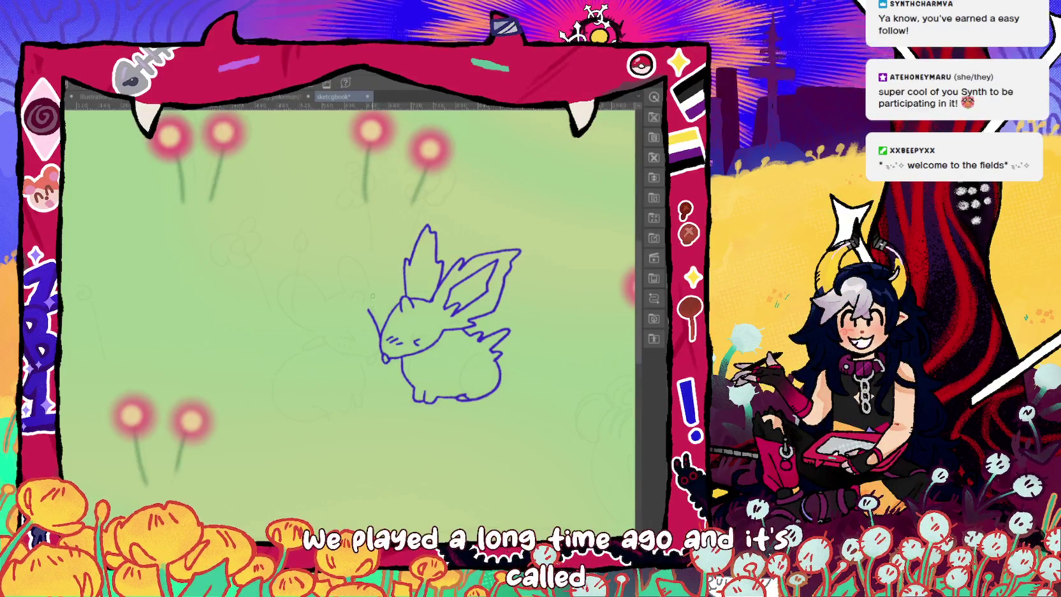
{"action": "left_click_drag", "start_coordinate": [355, 306], "coordinate": [325, 305]}
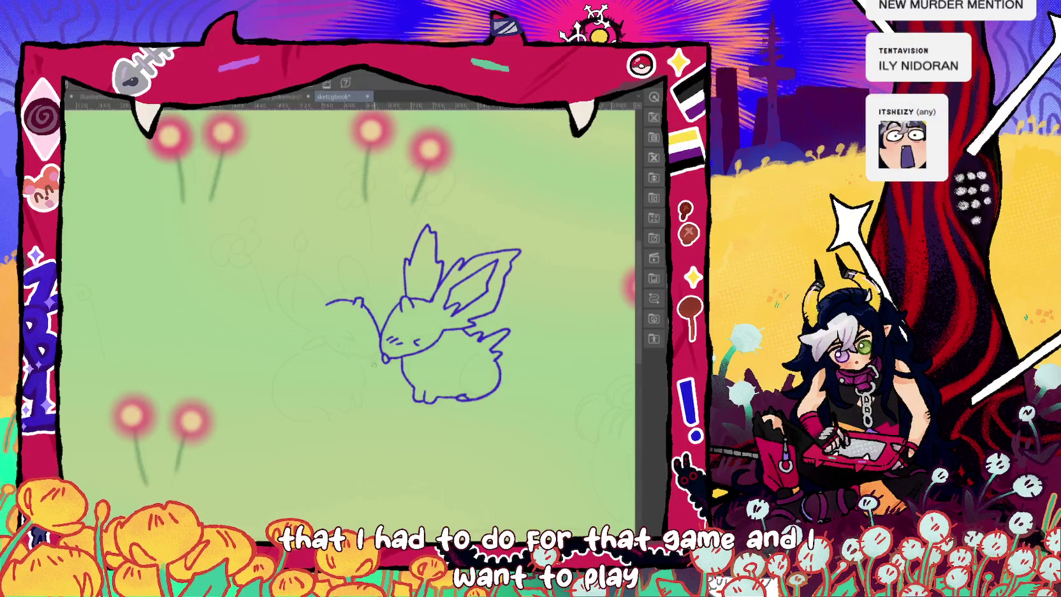
Draw the shared mouth, the second creature's ear curve and head outline, undoing a stray oval.
{"action": "left_click_drag", "start_coordinate": [383, 358], "coordinate": [350, 355]}
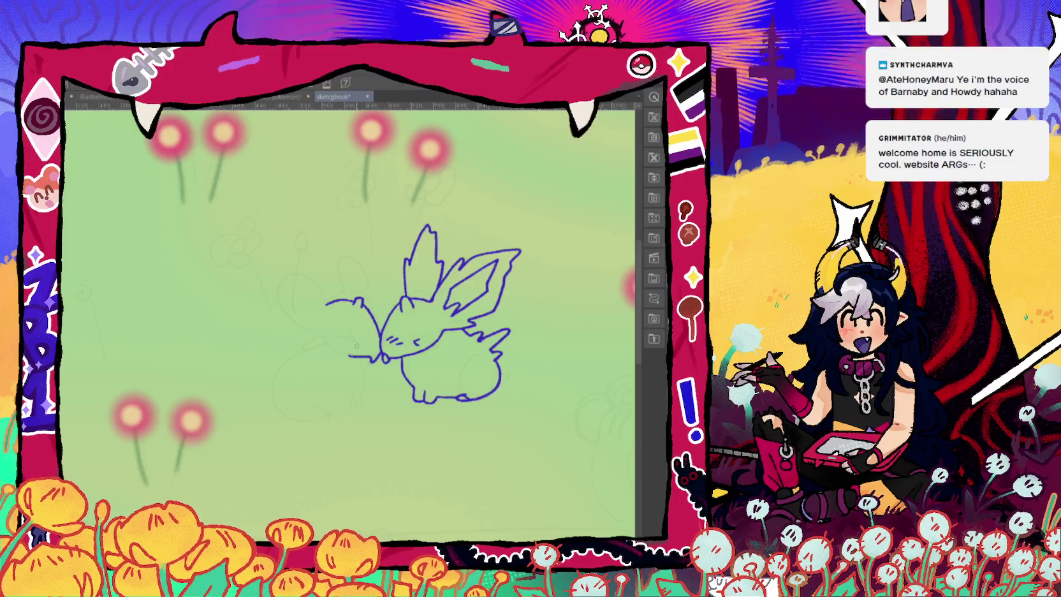
{"action": "mouse_move", "coordinate": [324, 336]}
{"action": "left_mouse_down"}
{"action": "mouse_move", "coordinate": [301, 344]}
{"action": "mouse_move", "coordinate": [322, 355]}
{"action": "left_mouse_up"}
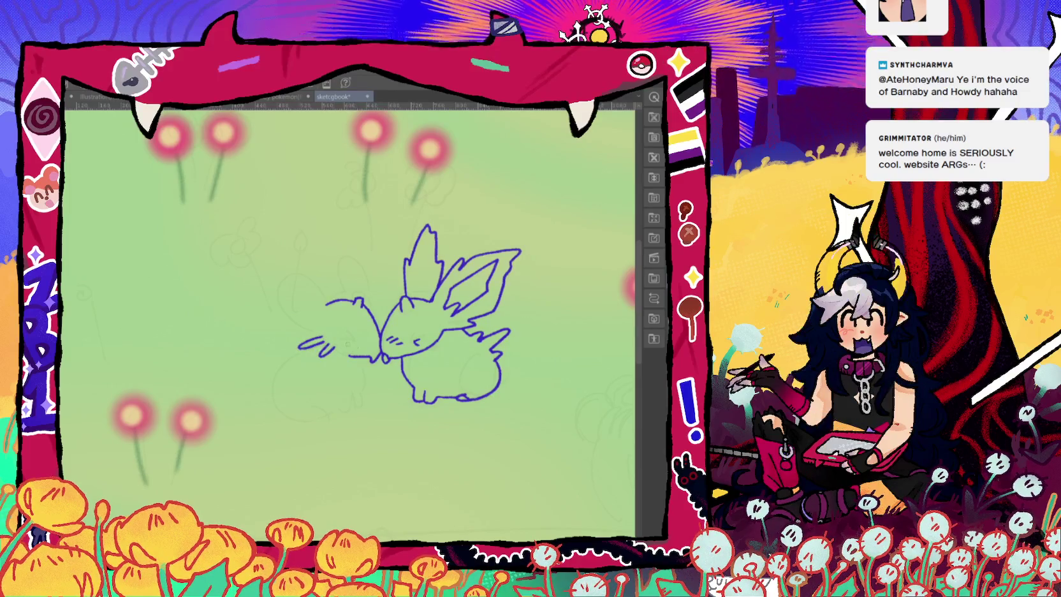
{"action": "key", "text": "ctrl+z"}
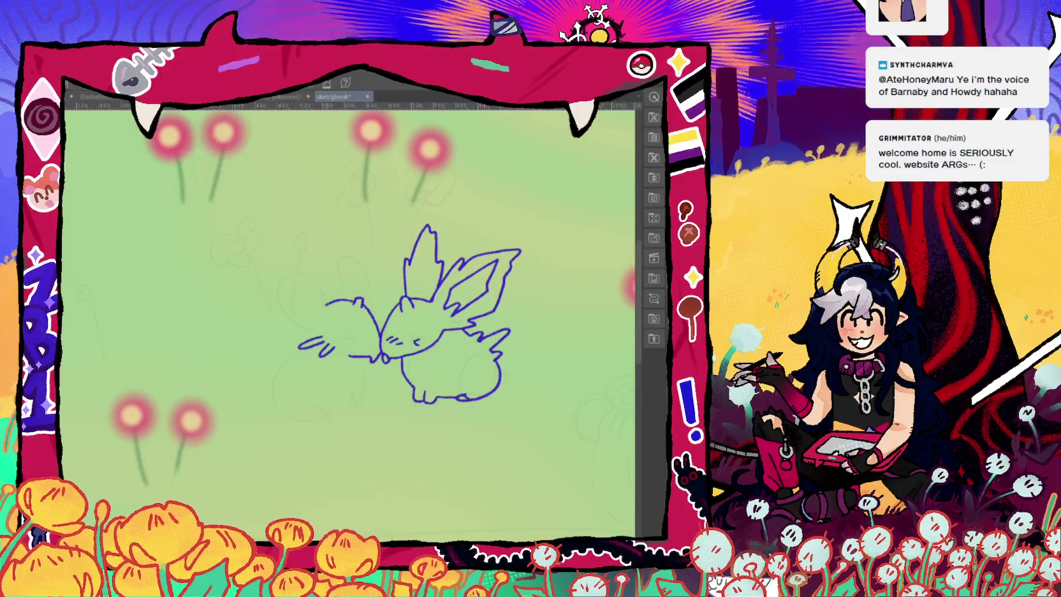
{"action": "left_click_drag", "start_coordinate": [317, 284], "coordinate": [276, 272]}
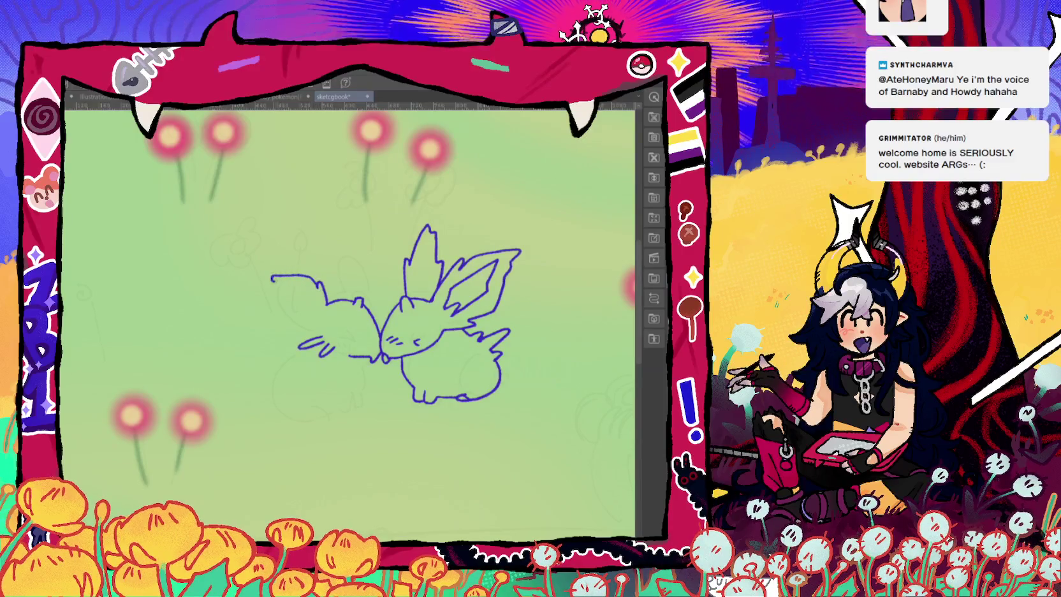
{"action": "left_click_drag", "start_coordinate": [273, 279], "coordinate": [312, 334]}
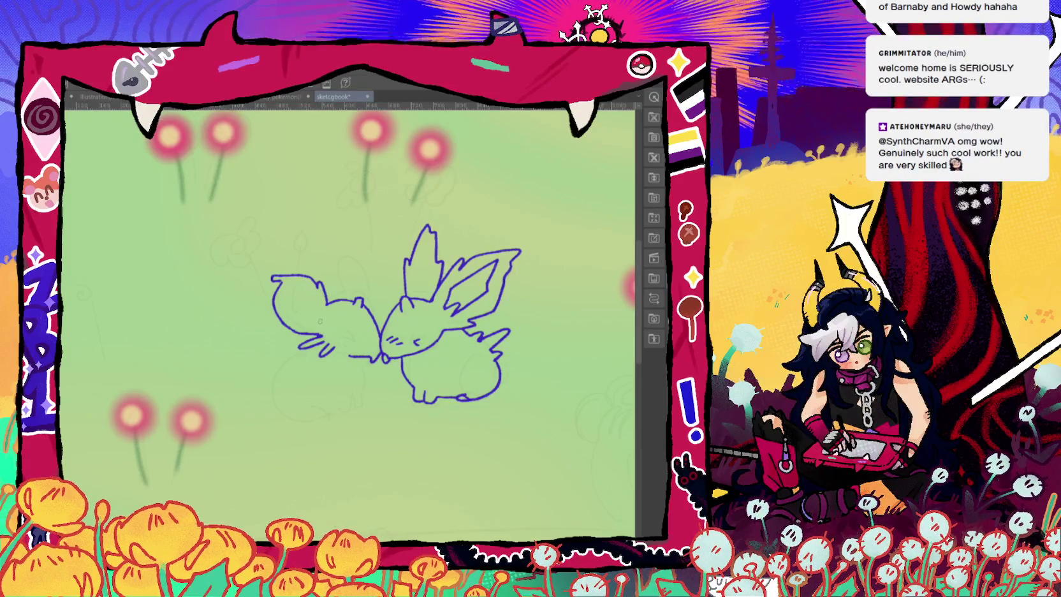
Try inner loop curves inside the left creature's head, then undo them.
{"action": "left_click_drag", "start_coordinate": [310, 286], "coordinate": [284, 294]}
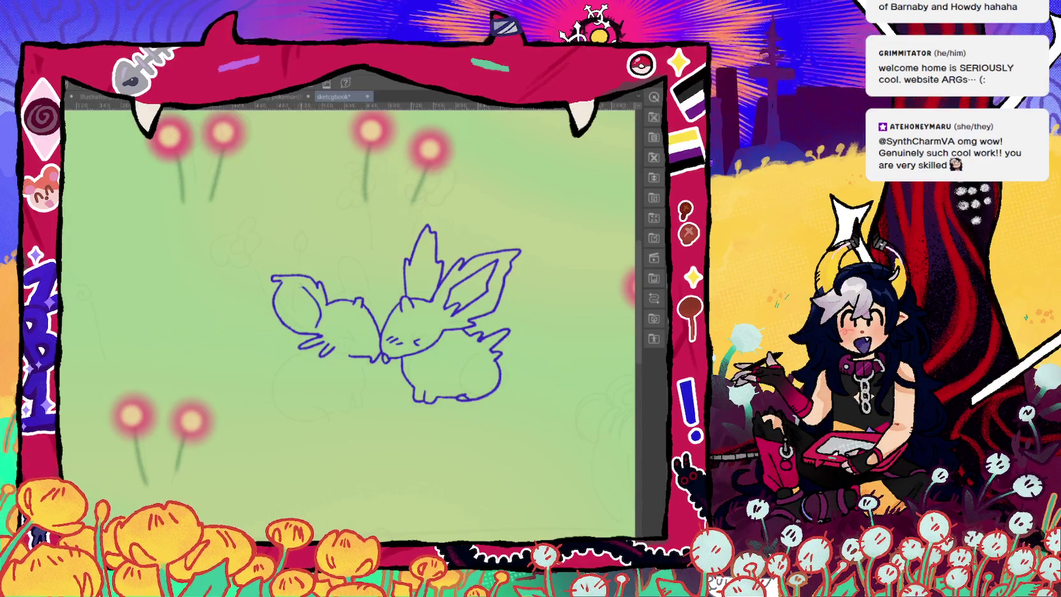
{"action": "left_click_drag", "start_coordinate": [291, 323], "coordinate": [314, 330]}
{"action": "key", "text": "ctrl+z"}
{"action": "key", "text": "ctrl+z"}
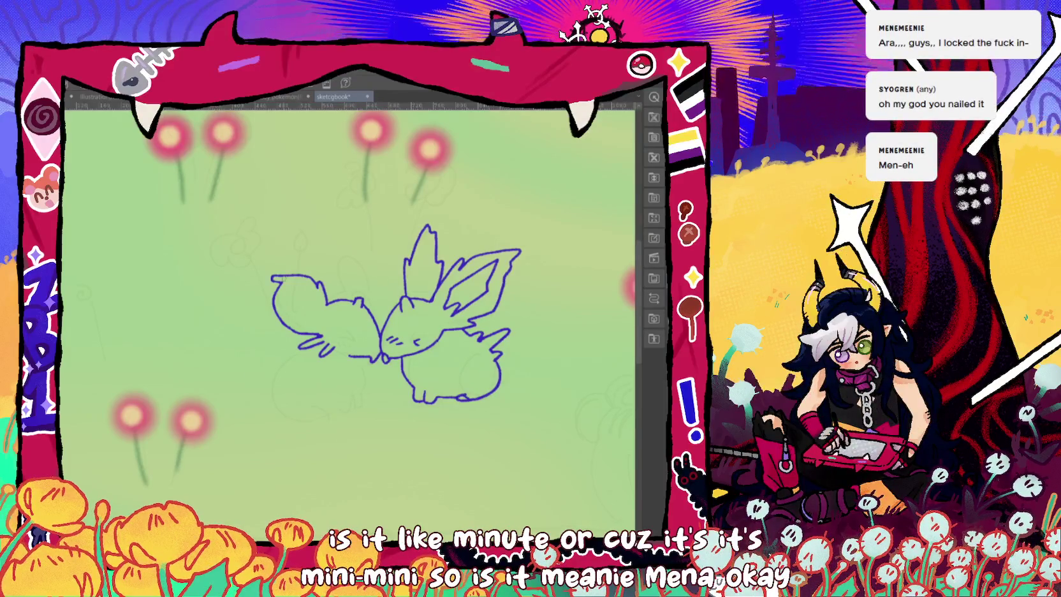
Attempt the inner ear curve in the left creature's ear twice, undoing each try.
{"action": "left_click_drag", "start_coordinate": [298, 282], "coordinate": [316, 320]}
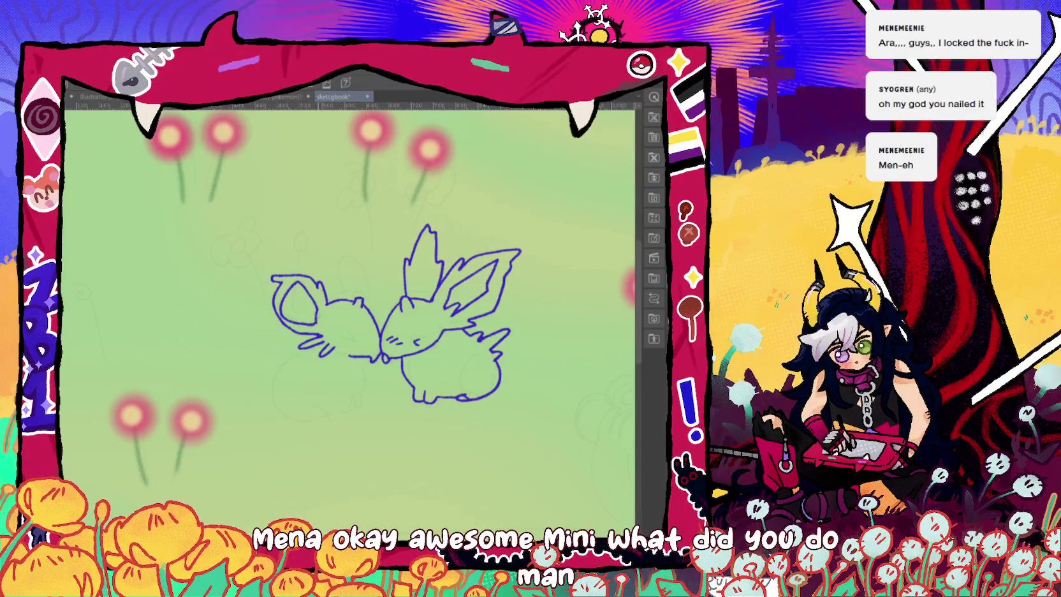
{"action": "key", "text": "ctrl+z"}
{"action": "left_click_drag", "start_coordinate": [318, 326], "coordinate": [301, 281]}
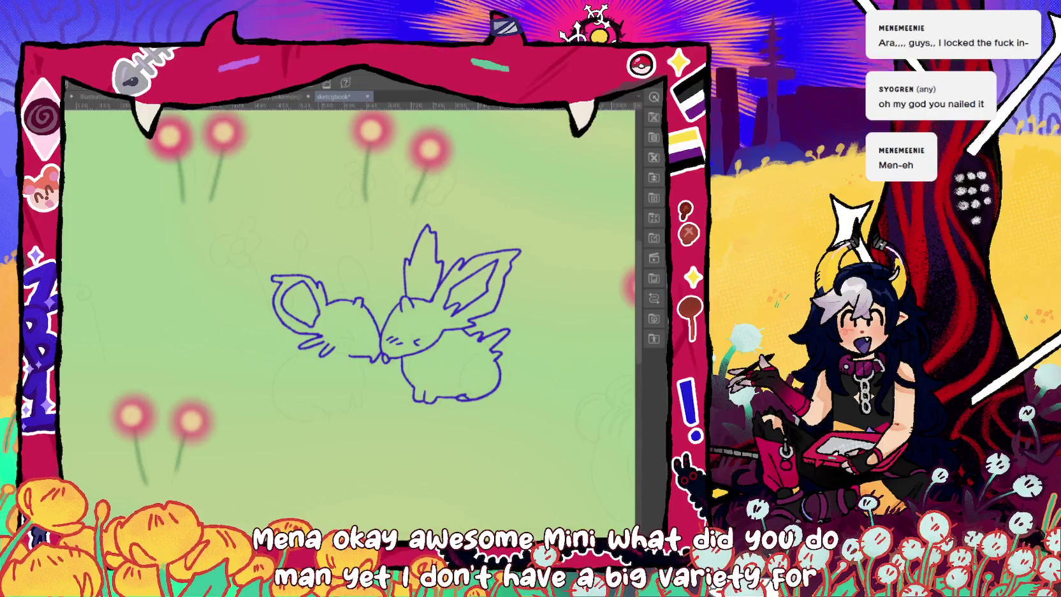
{"action": "key", "text": "ctrl+z"}
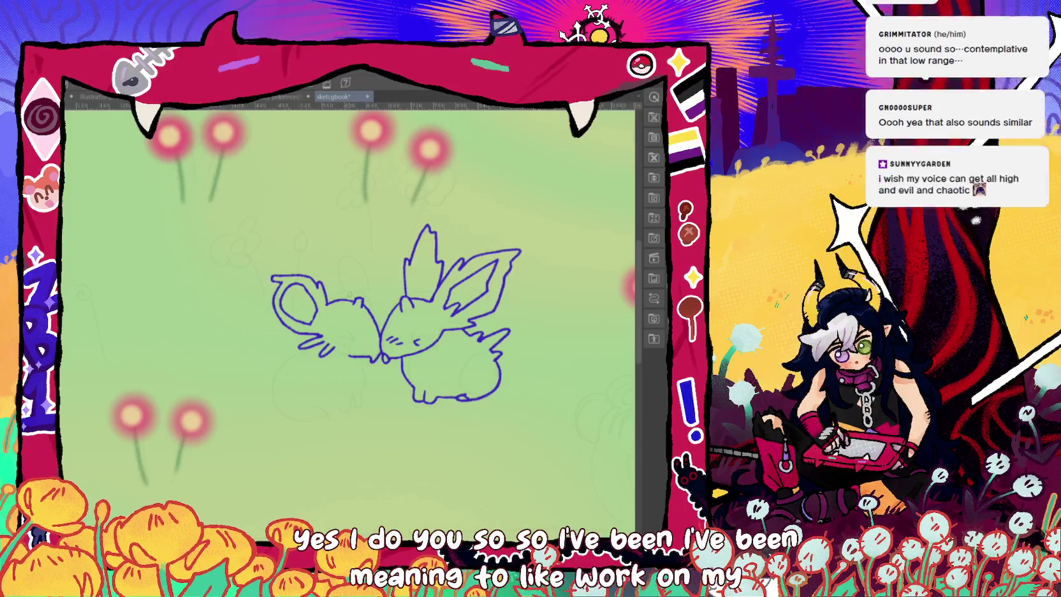
Draw a short leg line and extend the left creature's ear with a curve.
{"action": "left_click_drag", "start_coordinate": [343, 270], "coordinate": [349, 297]}
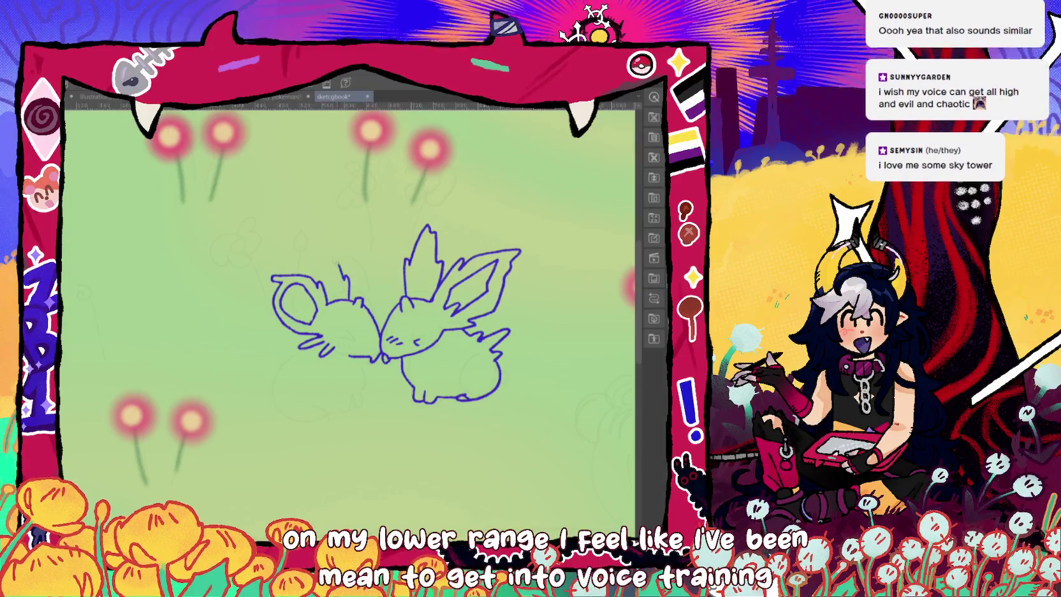
{"action": "left_click_drag", "start_coordinate": [316, 262], "coordinate": [343, 269]}
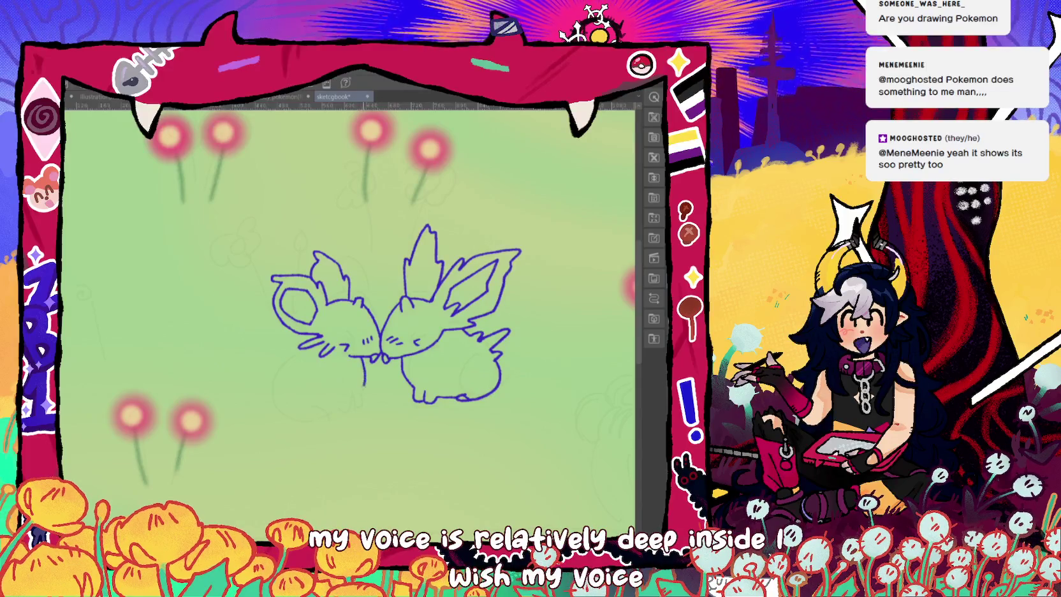
Add a foot to the left creature's leg and draw its round body outline.
{"action": "left_click_drag", "start_coordinate": [362, 381], "coordinate": [346, 390]}
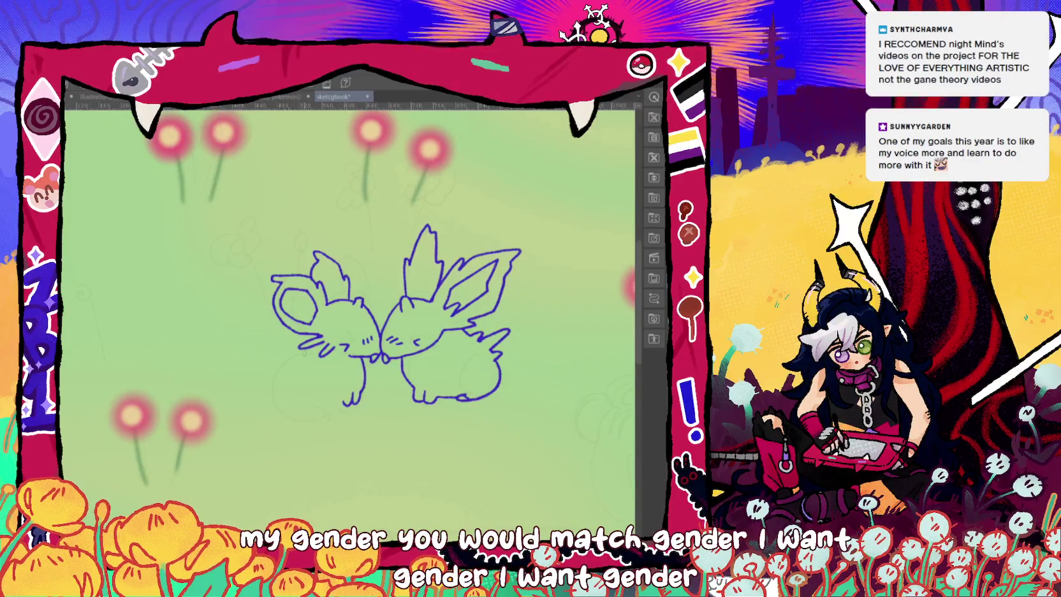
{"action": "left_click_drag", "start_coordinate": [314, 337], "coordinate": [310, 415]}
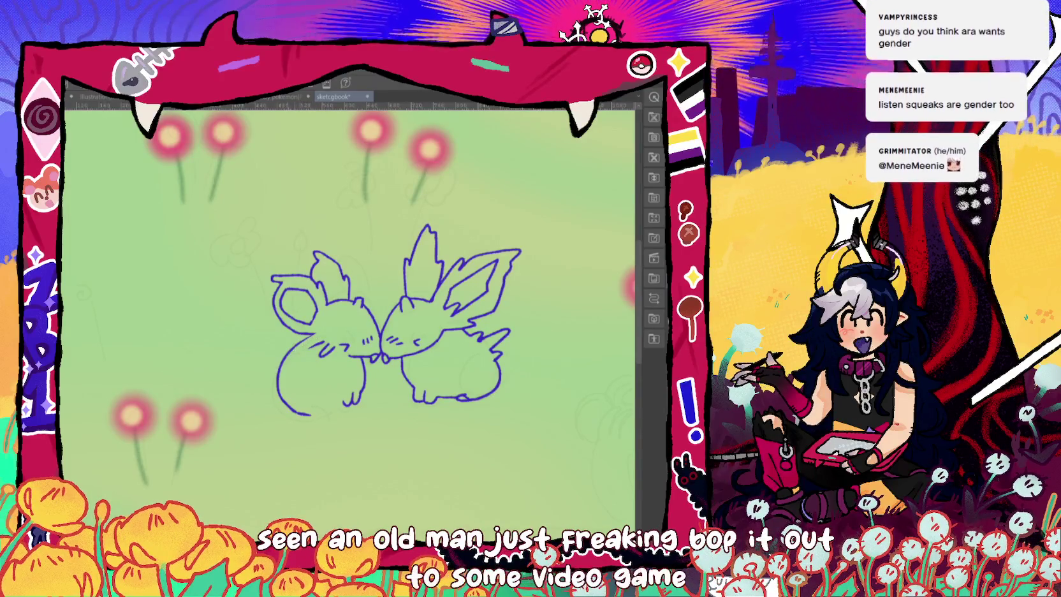
Add two sets of short whisker strokes to the left creature's face.
{"action": "left_click_drag", "start_coordinate": [322, 341], "coordinate": [300, 352]}
{"action": "left_click_drag", "start_coordinate": [321, 336], "coordinate": [307, 342]}
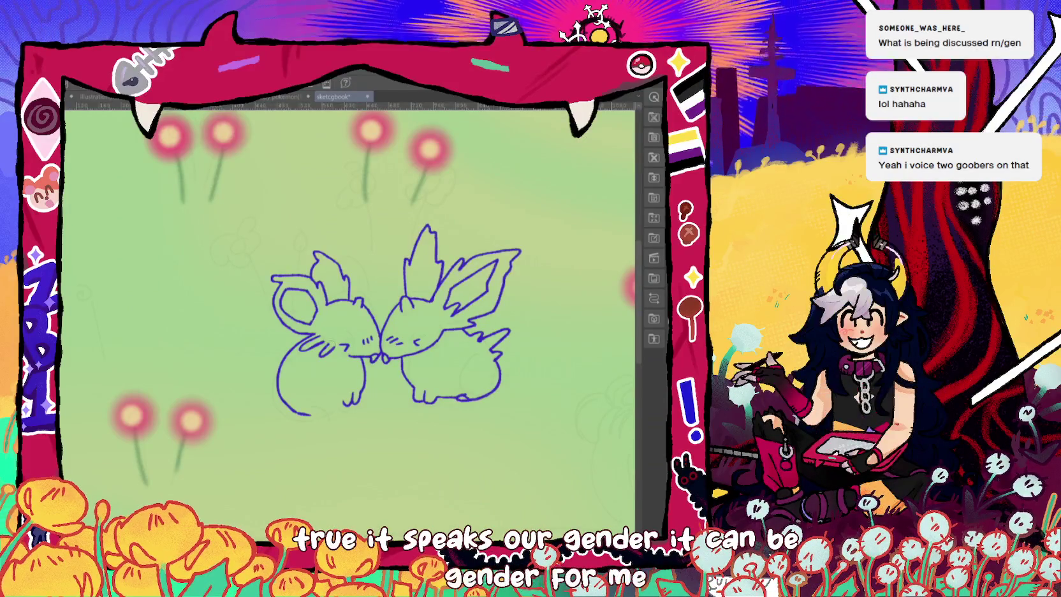
{"action": "left_click_drag", "start_coordinate": [294, 410], "coordinate": [319, 407]}
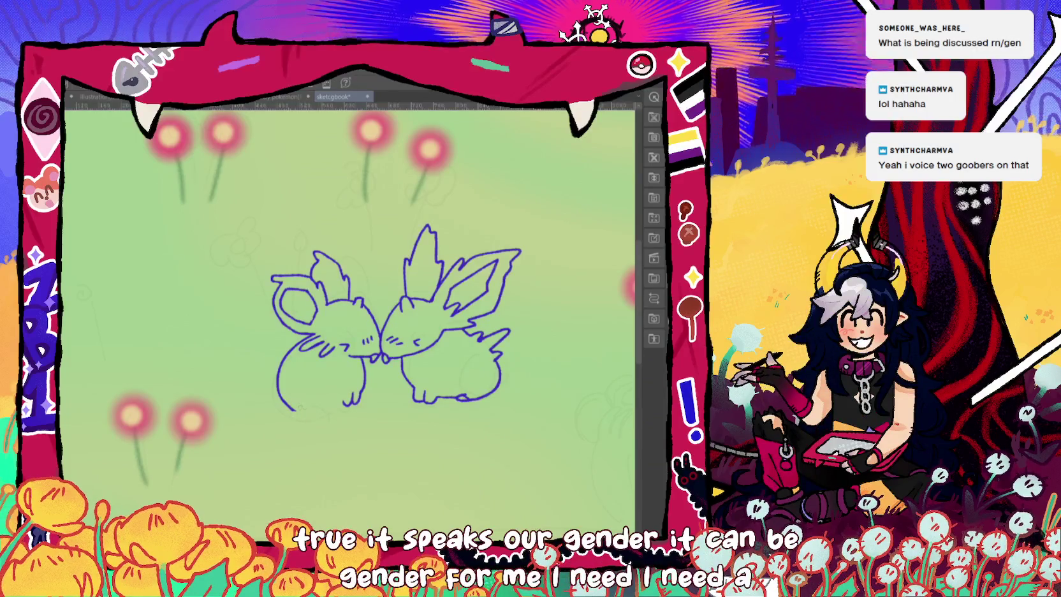
{"action": "key", "text": "ctrl+z"}
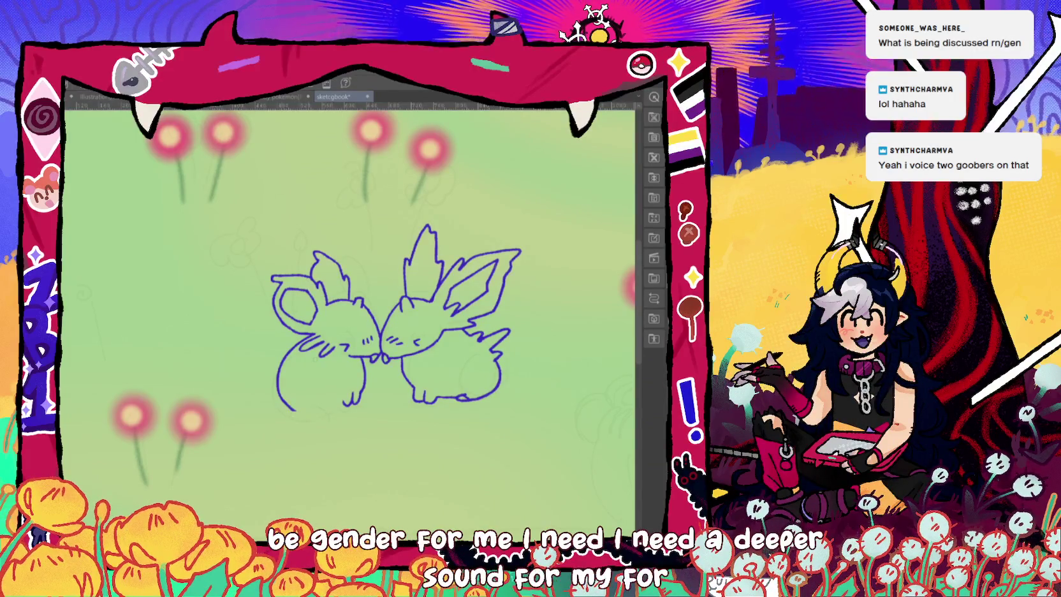
{"action": "left_click_drag", "start_coordinate": [294, 410], "coordinate": [319, 407]}
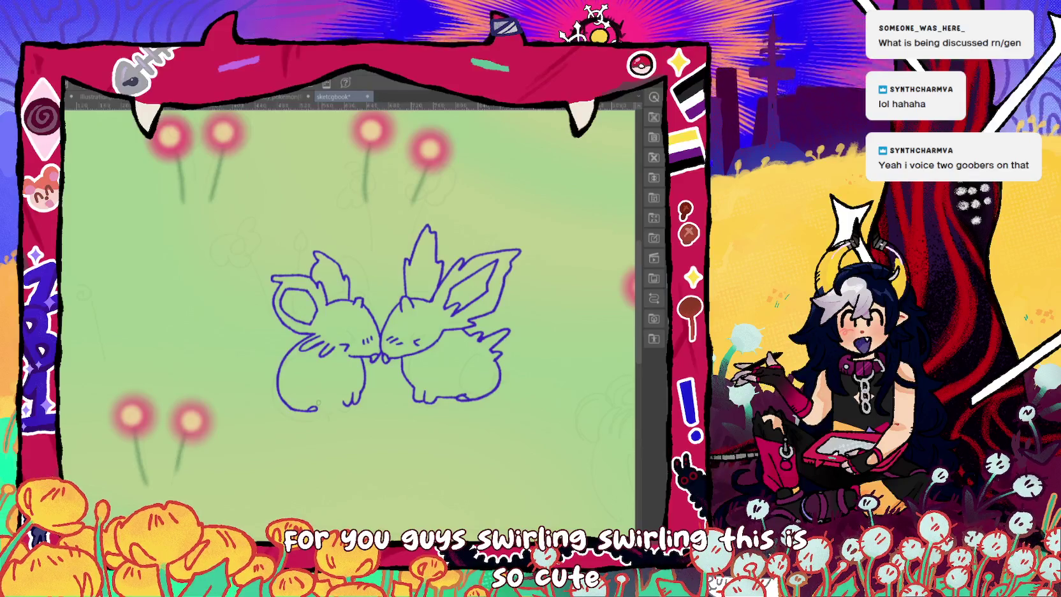
{"action": "scroll", "coordinate": [204, 255], "scroll_direction": "down", "scroll_amount": 1}
{"action": "scroll", "coordinate": [204, 255], "scroll_direction": "down", "scroll_amount": 1}
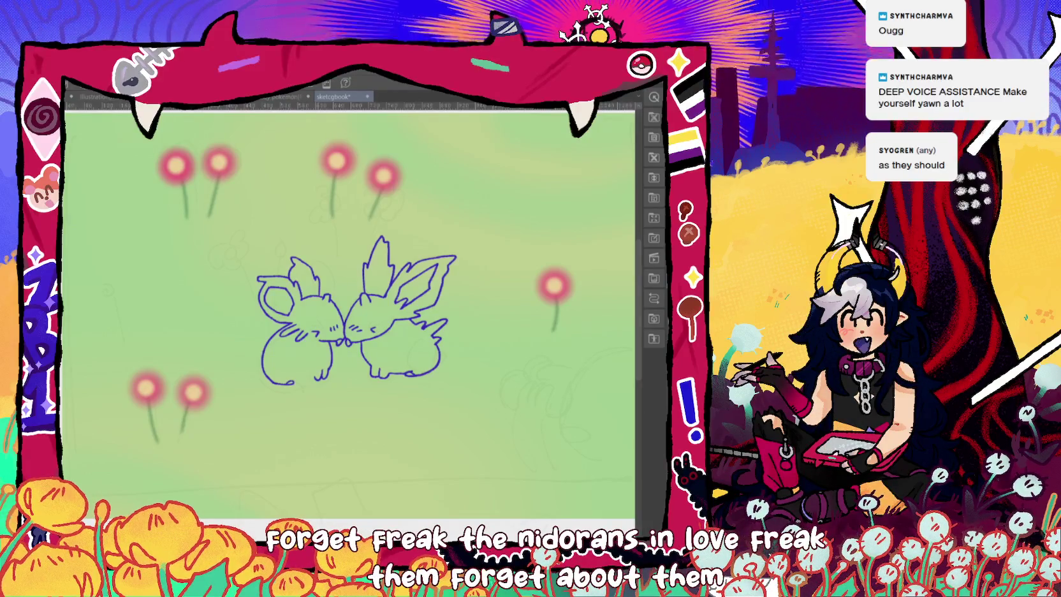
{"action": "scroll", "coordinate": [351, 306], "scroll_direction": "down", "scroll_amount": 3}
{"action": "scroll", "coordinate": [351, 306], "scroll_direction": "up", "scroll_amount": 1}
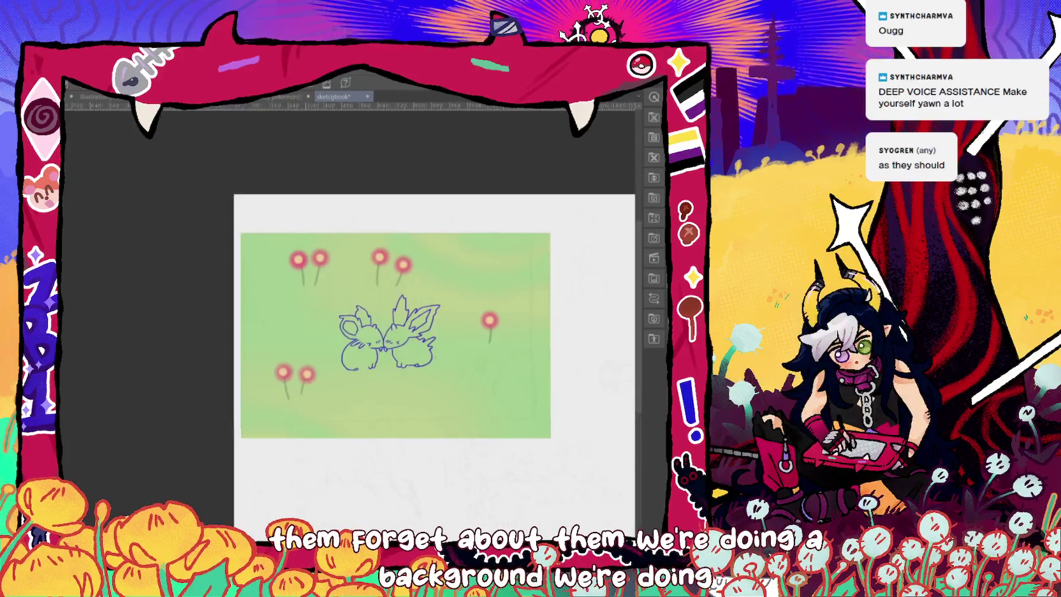
{"action": "scroll", "coordinate": [351, 306], "scroll_direction": "up", "scroll_amount": 2}
{"action": "scroll", "coordinate": [381, 294], "scroll_direction": "up", "scroll_amount": 1}
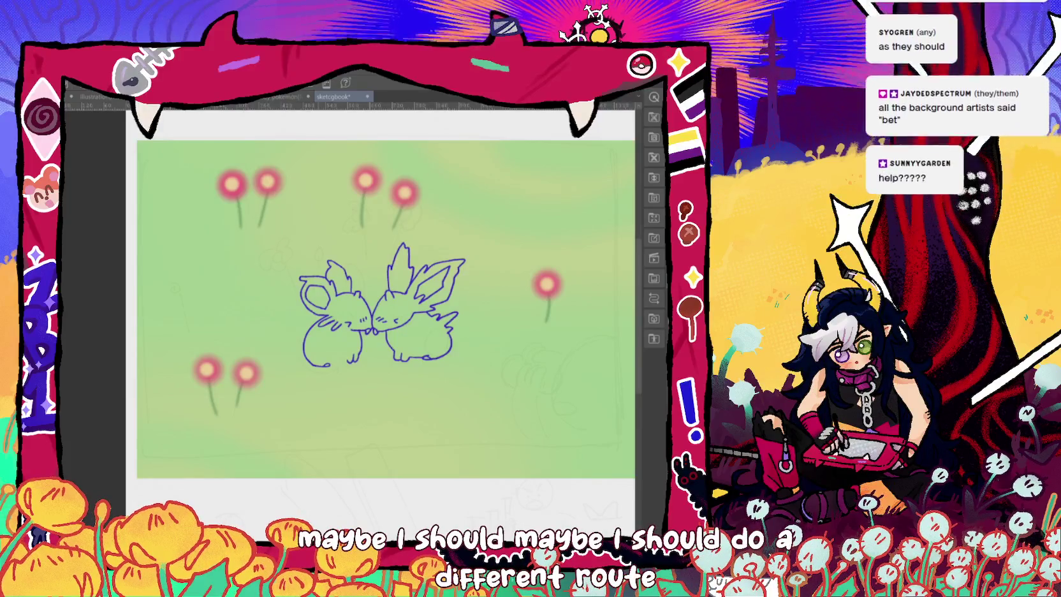
{"action": "scroll", "coordinate": [291, 378], "scroll_direction": "up", "scroll_amount": 1}
{"action": "scroll", "coordinate": [291, 379], "scroll_direction": "up", "scroll_amount": 1}
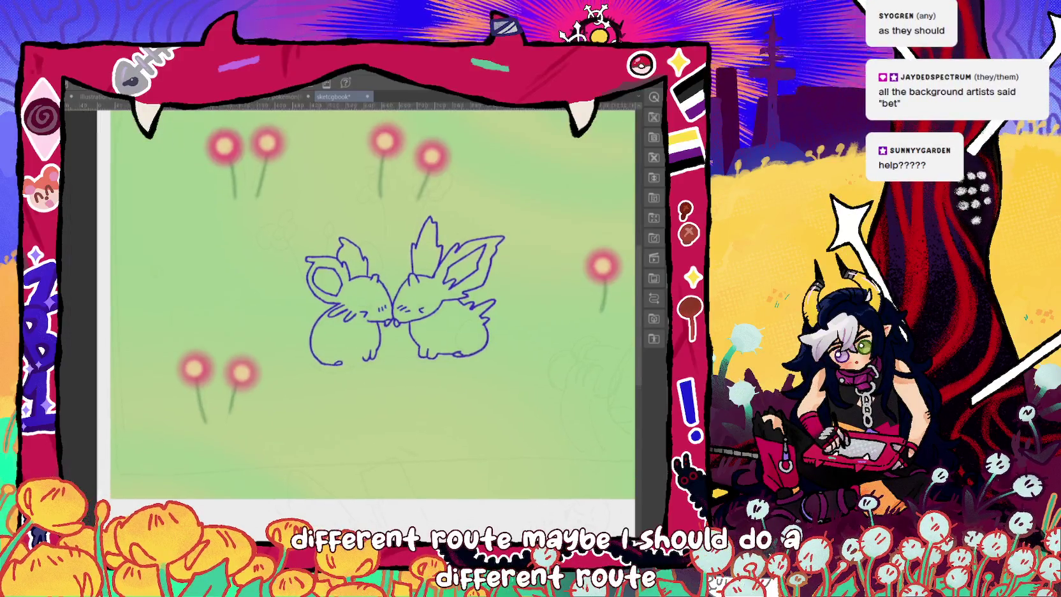
{"action": "scroll", "coordinate": [292, 379], "scroll_direction": "up", "scroll_amount": 1}
{"action": "scroll", "coordinate": [292, 379], "scroll_direction": "up", "scroll_amount": 1}
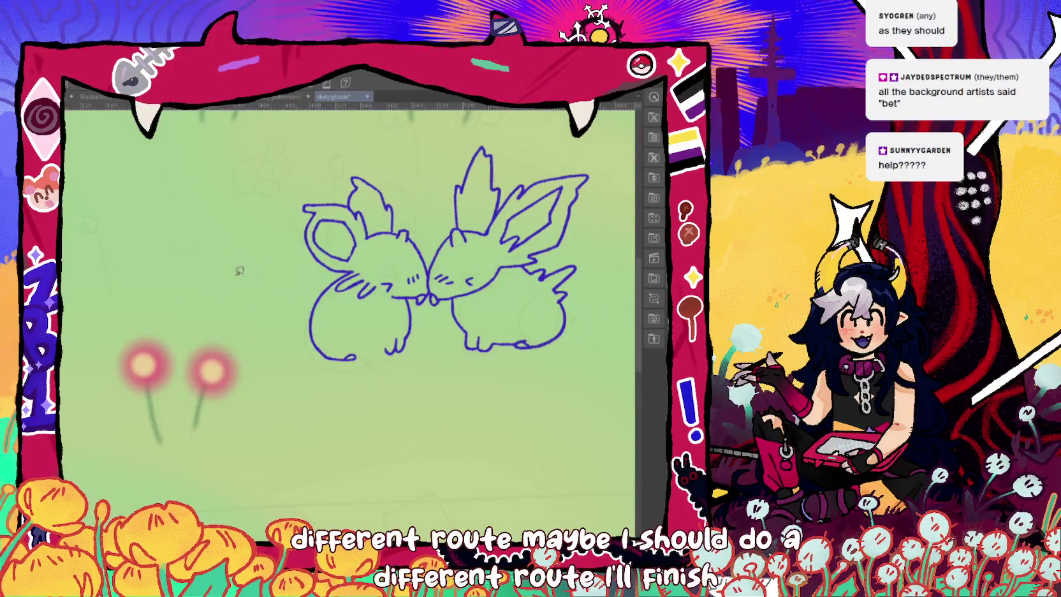
{"action": "left_click_drag", "start_coordinate": [356, 360], "coordinate": [362, 351]}
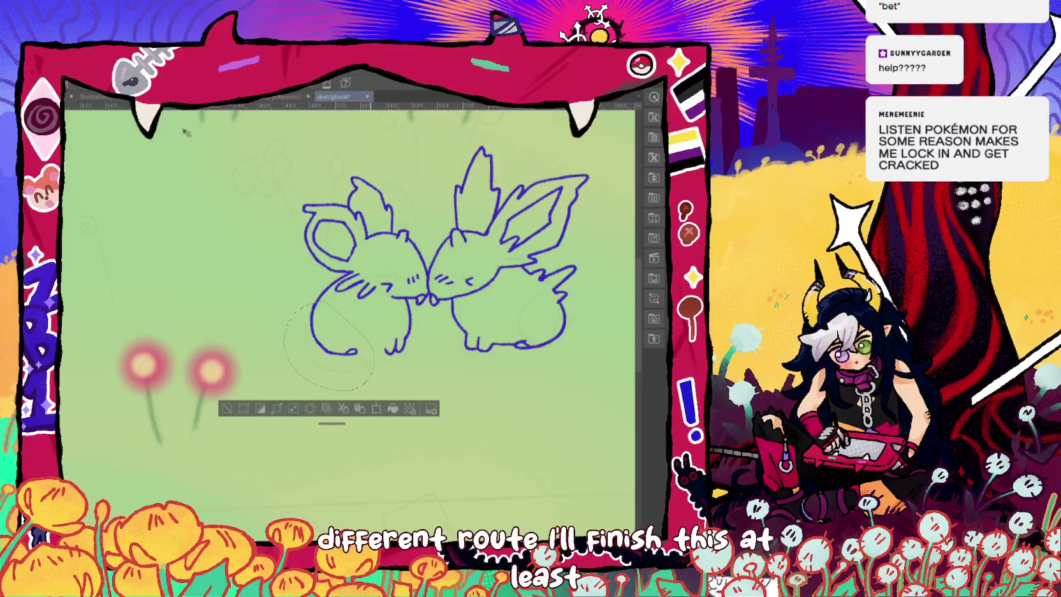
{"action": "key", "text": "ctrl+d"}
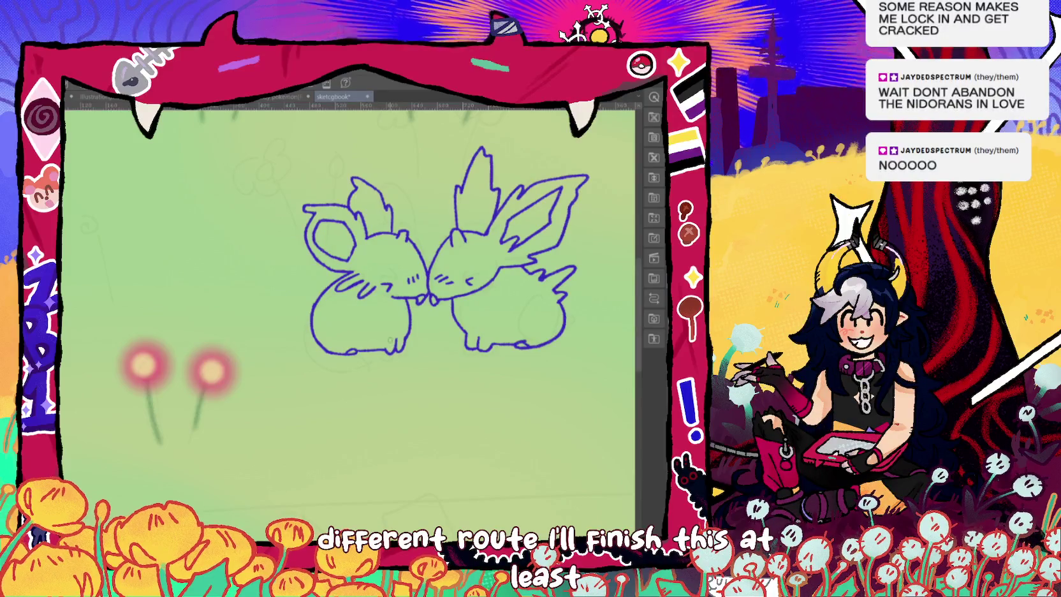
{"action": "key", "text": "ctrl+minus"}
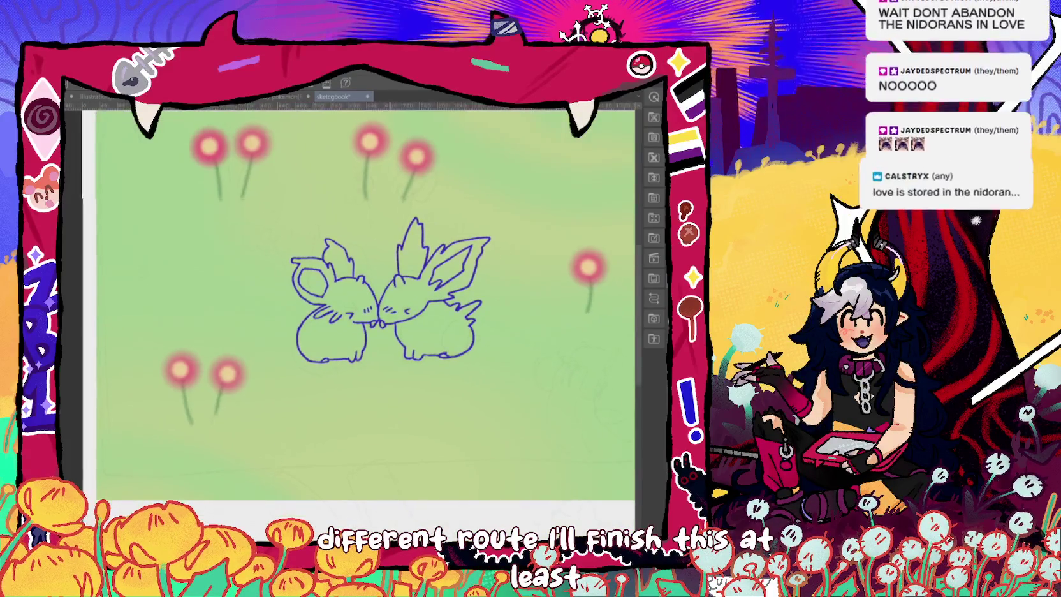
{"action": "left_click_drag", "start_coordinate": [391, 287], "coordinate": [355, 278]}
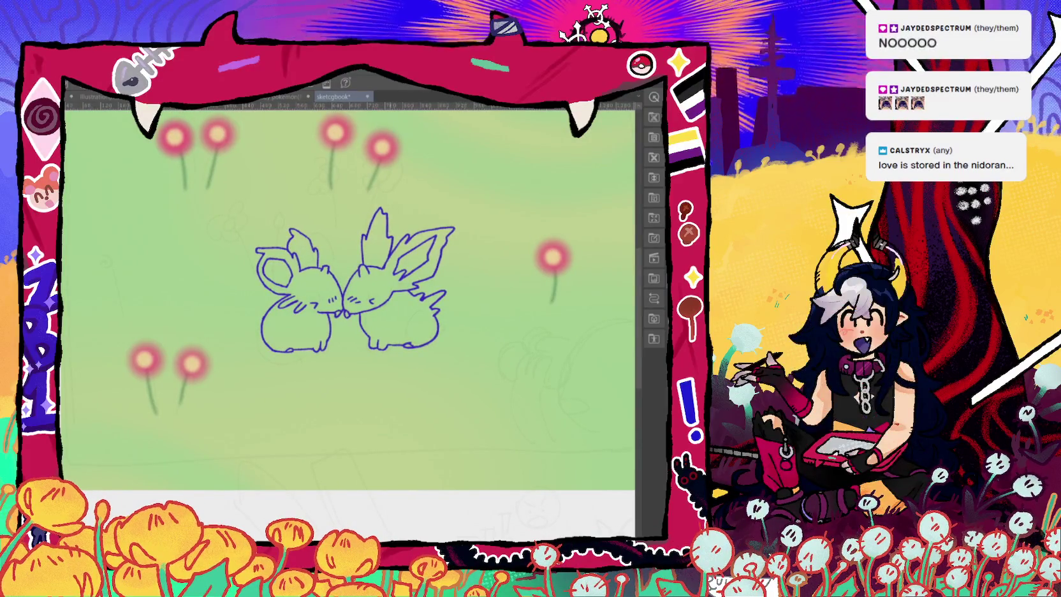
{"action": "key", "text": "ctrl+minus"}
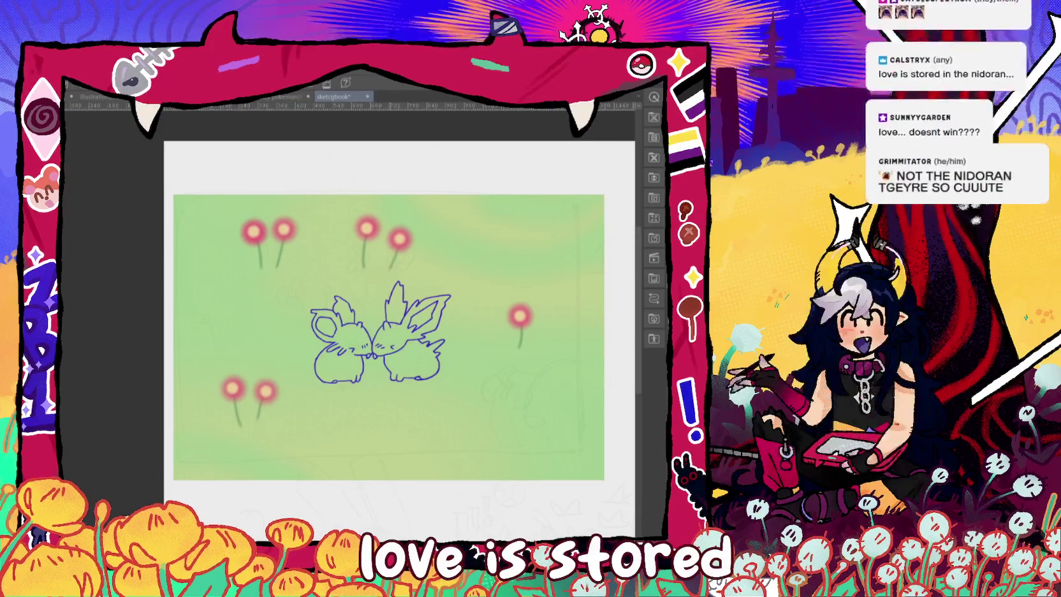
{"action": "left_click_drag", "start_coordinate": [392, 345], "coordinate": [363, 333]}
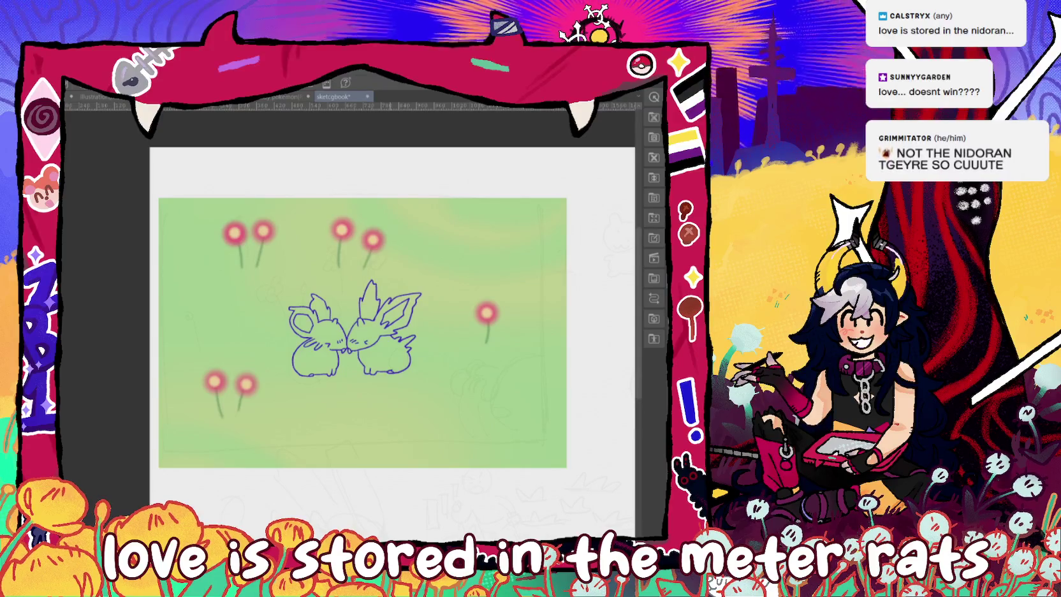
{"action": "left_click_drag", "start_coordinate": [363, 334], "coordinate": [395, 320]}
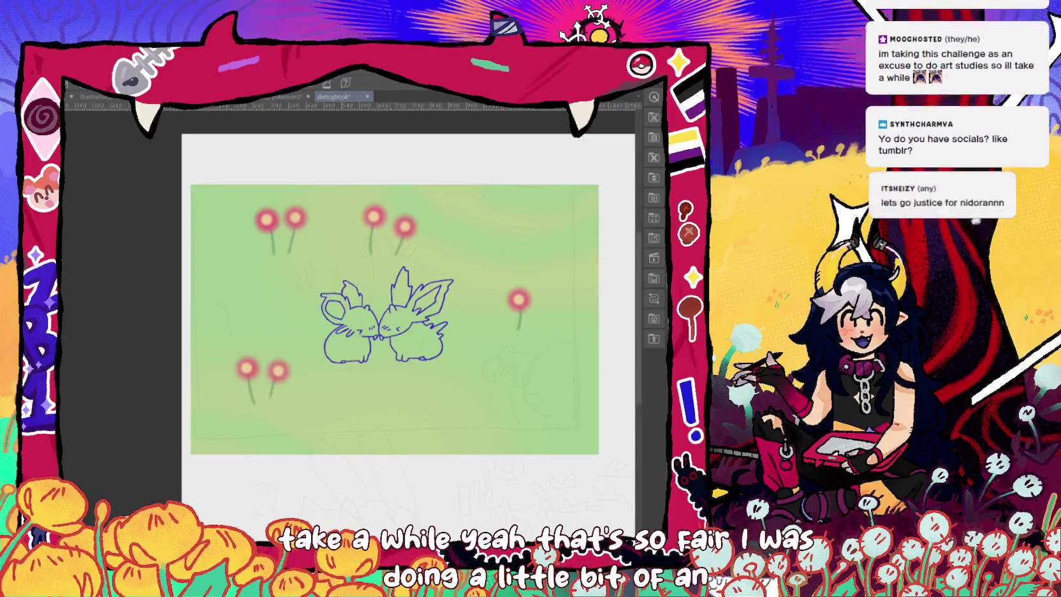
{"action": "left_click_drag", "start_coordinate": [388, 315], "coordinate": [395, 316]}
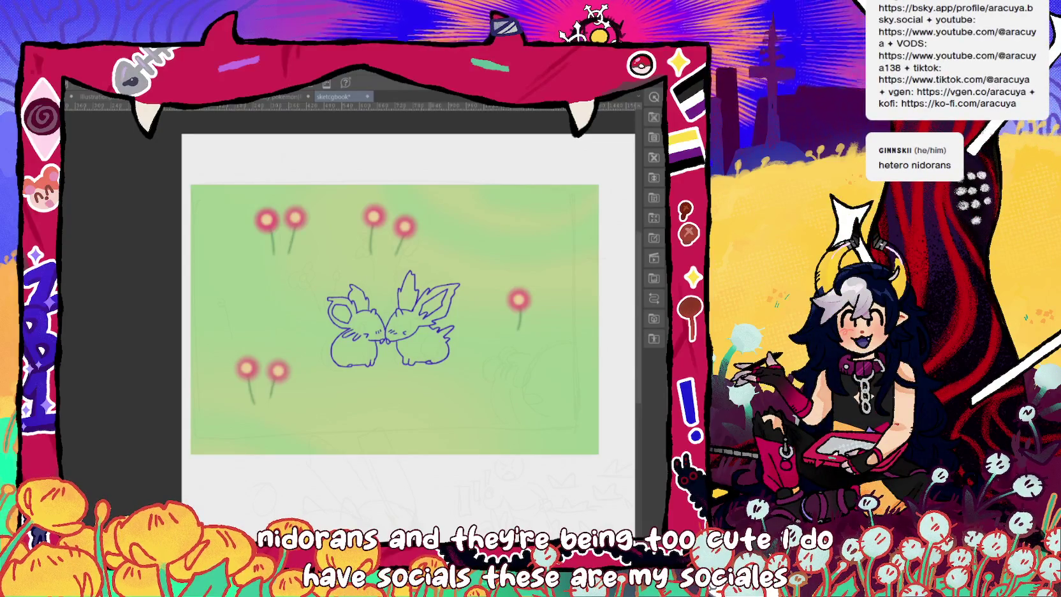
{"action": "left_click_drag", "start_coordinate": [396, 319], "coordinate": [416, 324]}
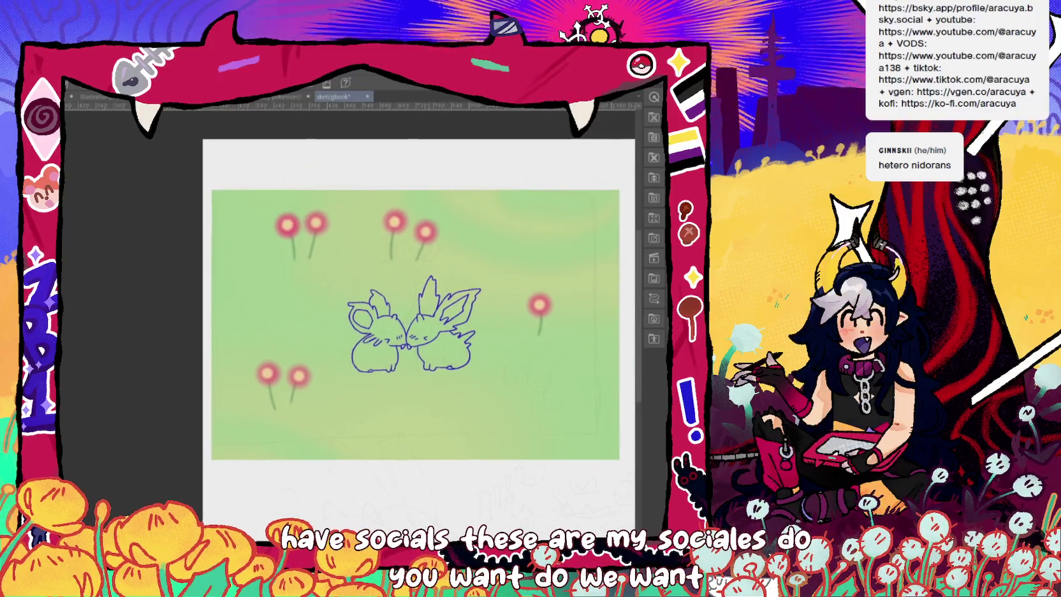
{"action": "scroll", "coordinate": [420, 421], "scroll_direction": "up", "scroll_amount": 2}
{"action": "mouse_move", "coordinate": [408, 280]}
{"action": "left_mouse_down"}
{"action": "mouse_move", "coordinate": [391, 316]}
{"action": "mouse_move", "coordinate": [352, 334]}
{"action": "left_mouse_up"}
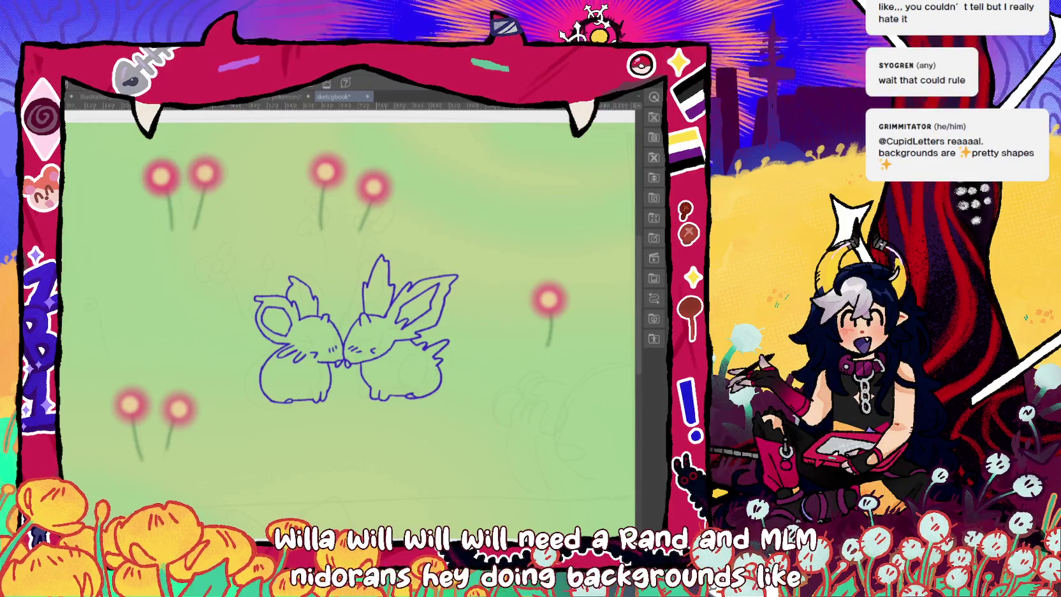
{"action": "key", "text": "ctrl+minus"}
{"action": "key", "text": "ctrl+plus"}
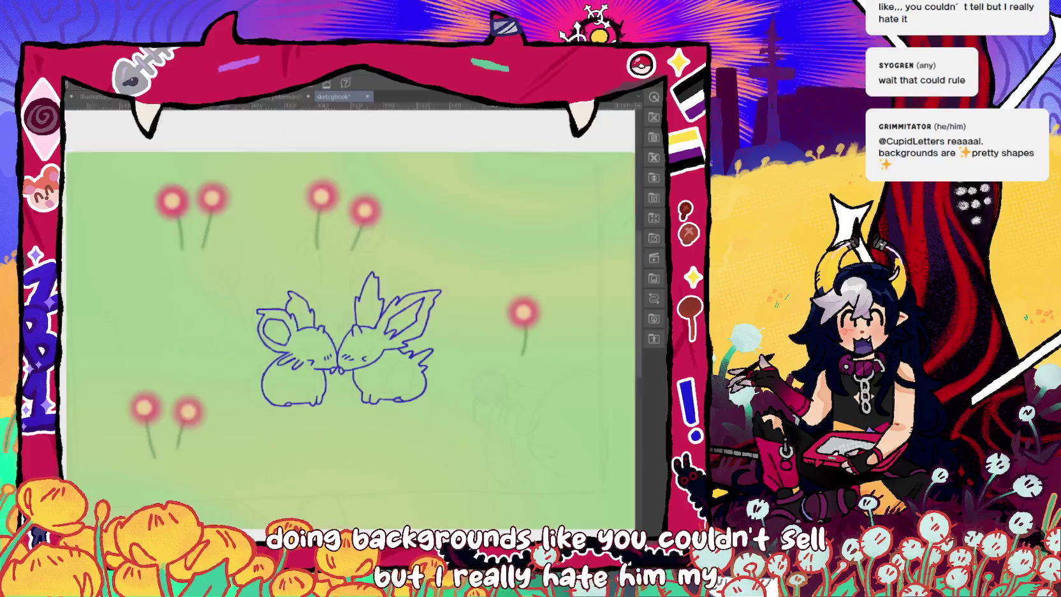
{"action": "scroll", "coordinate": [348, 319], "scroll_direction": "up", "scroll_amount": 1}
{"action": "left_click_drag", "start_coordinate": [347, 318], "coordinate": [366, 325]}
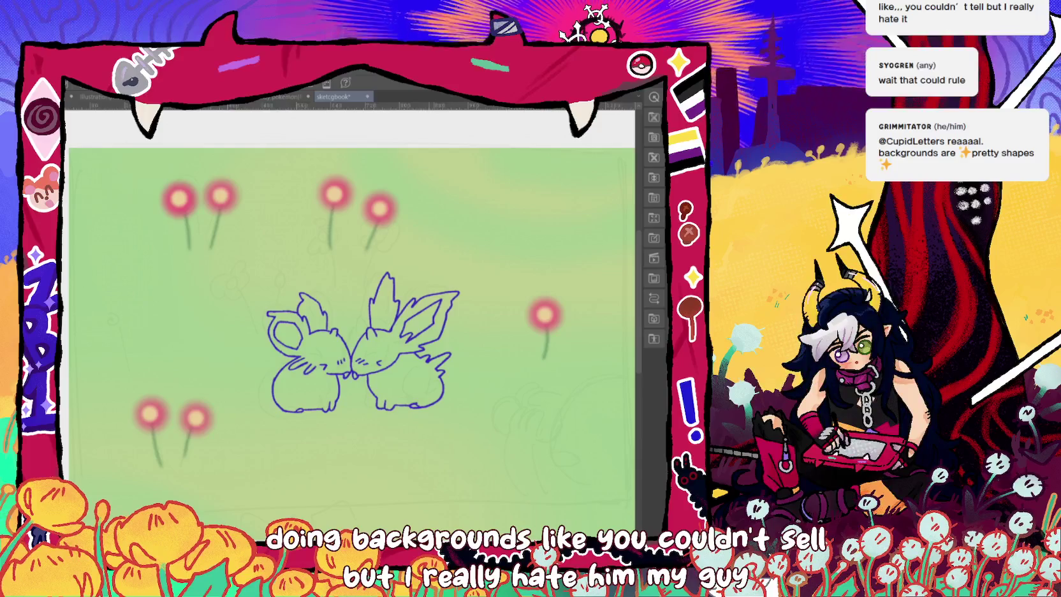
{"action": "left_click_drag", "start_coordinate": [347, 319], "coordinate": [386, 311]}
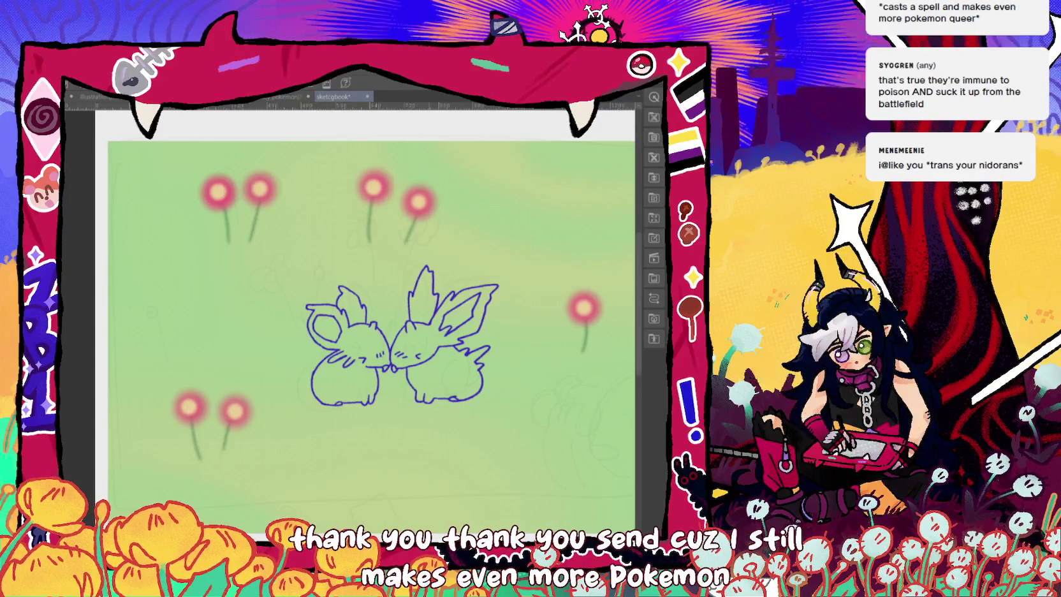
{"action": "scroll", "coordinate": [357, 318], "scroll_direction": "down", "scroll_amount": 3}
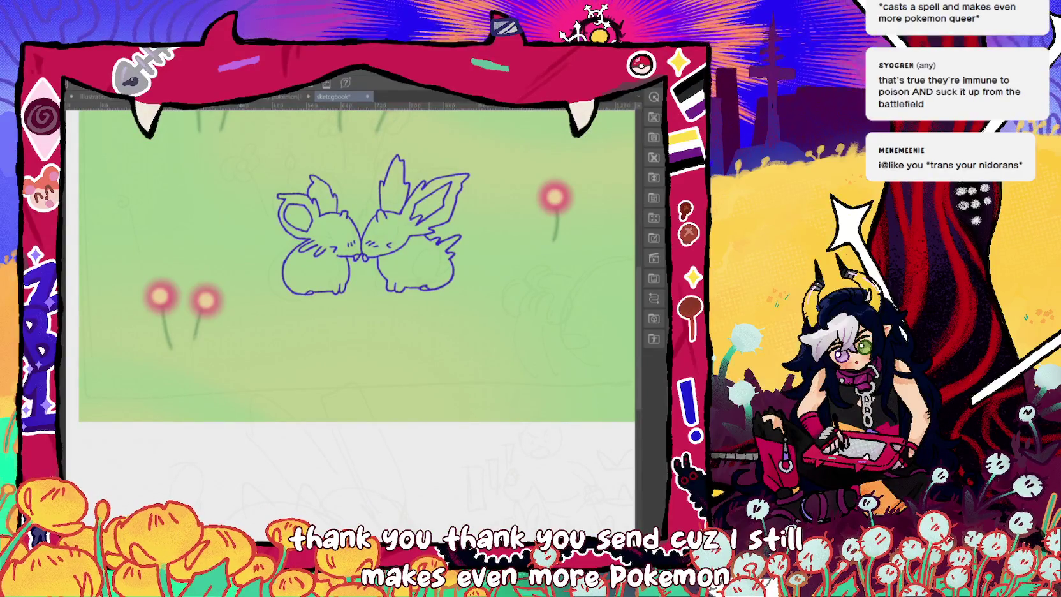
{"action": "scroll", "coordinate": [357, 300], "scroll_direction": "up", "scroll_amount": 2}
{"action": "scroll", "coordinate": [357, 300], "scroll_direction": "up", "scroll_amount": 1}
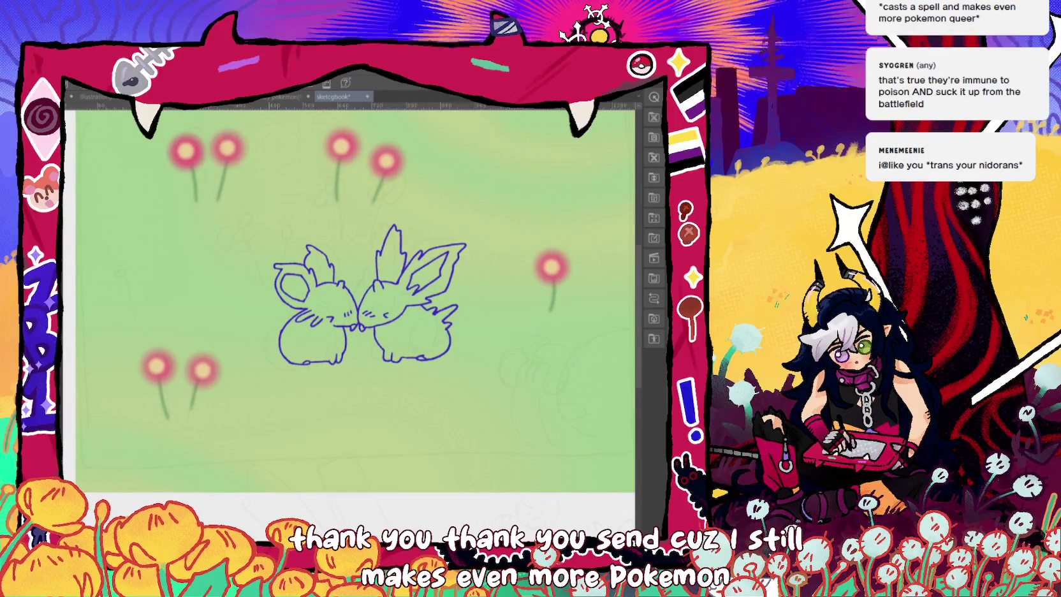
{"action": "scroll", "coordinate": [453, 319], "scroll_direction": "up", "scroll_amount": 2}
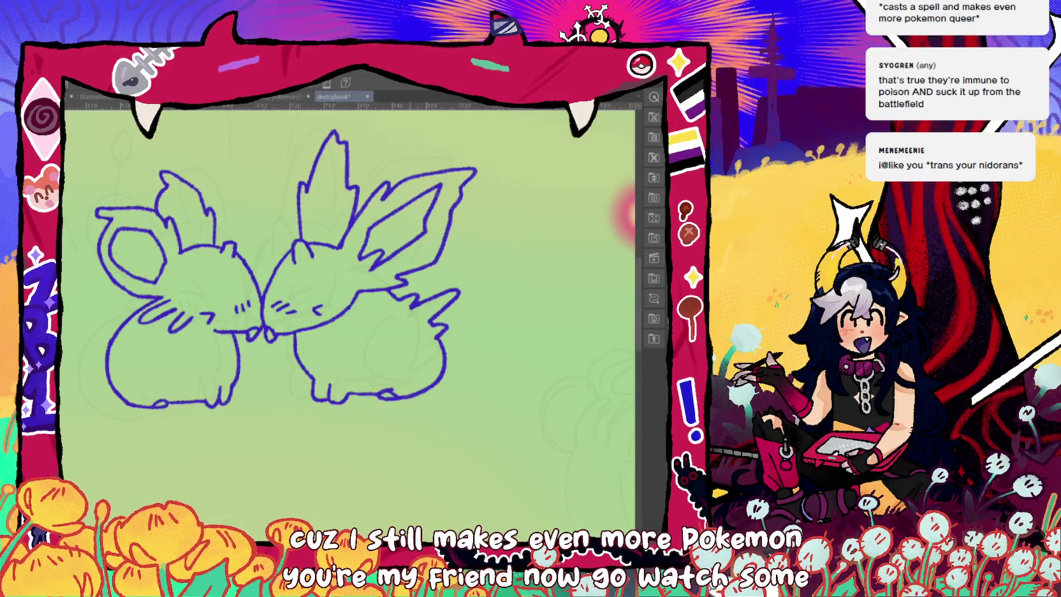
{"action": "left_click_drag", "start_coordinate": [287, 268], "coordinate": [433, 256]}
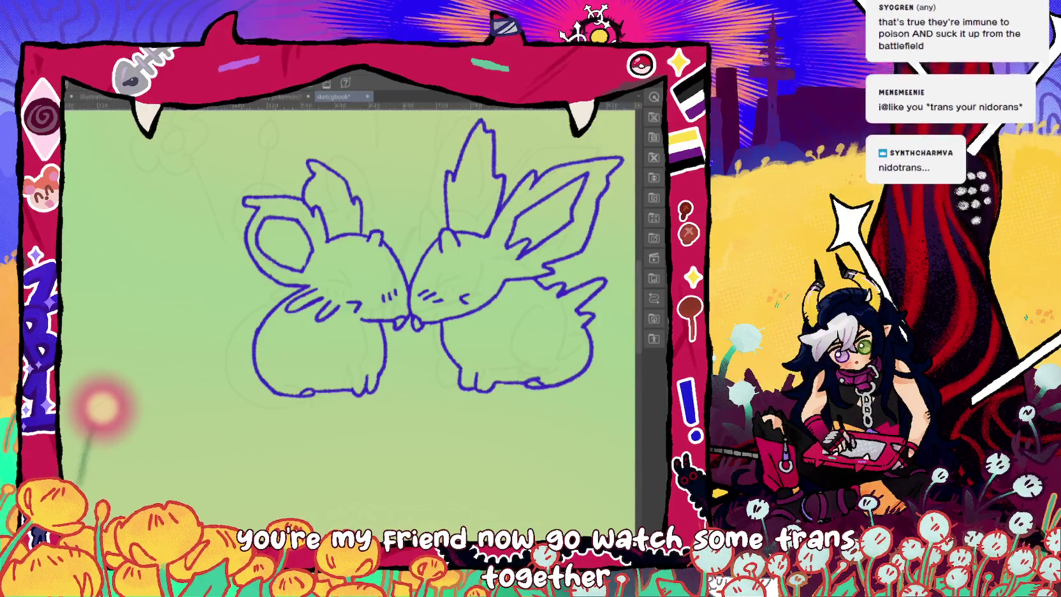
{"action": "key", "text": "ctrl+minus"}
{"action": "scroll", "coordinate": [351, 306], "scroll_direction": "right", "scroll_amount": 2}
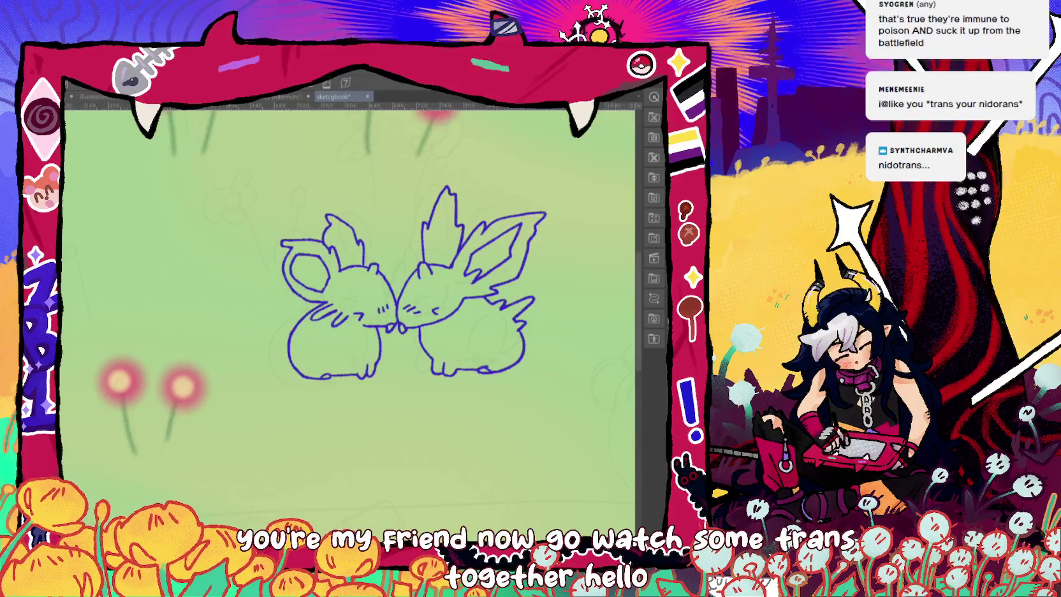
{"action": "scroll", "coordinate": [408, 300], "scroll_direction": "up", "scroll_amount": 2}
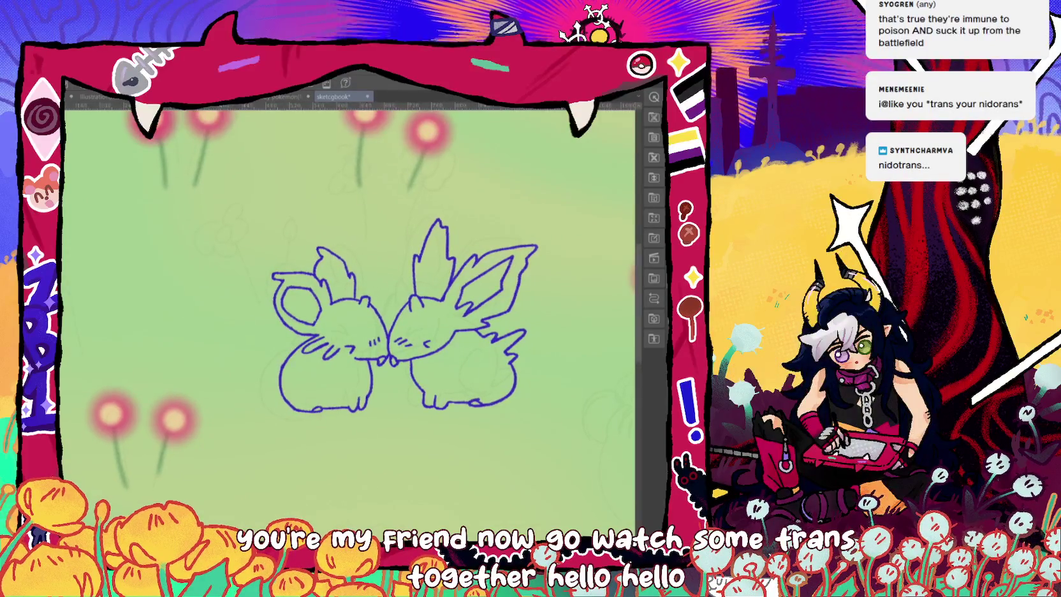
{"action": "key", "text": "ctrl+minus"}
{"action": "key", "text": "ctrl+plus"}
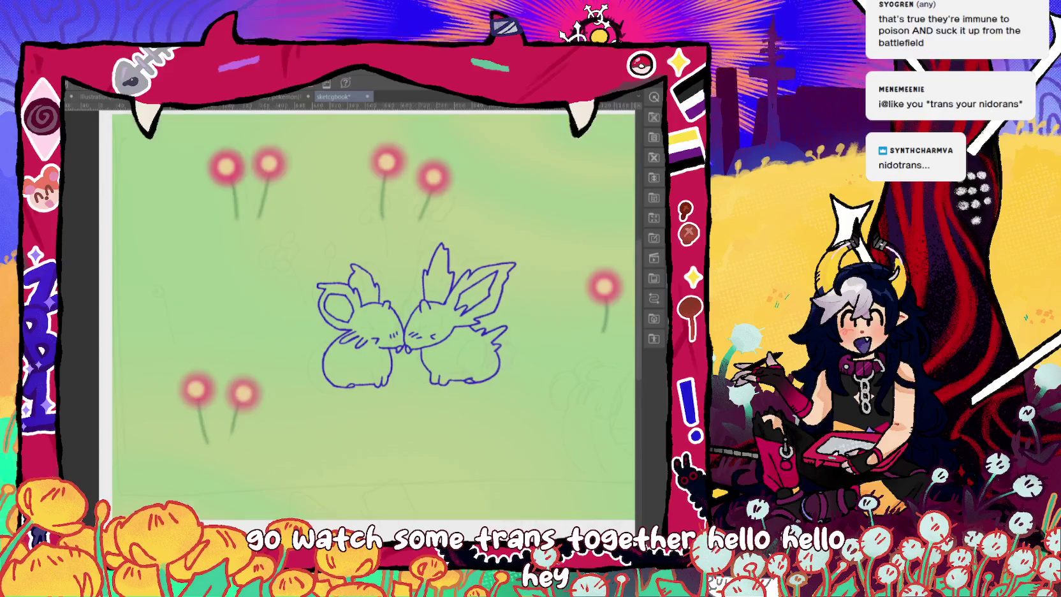
{"action": "key", "text": "ctrl+plus"}
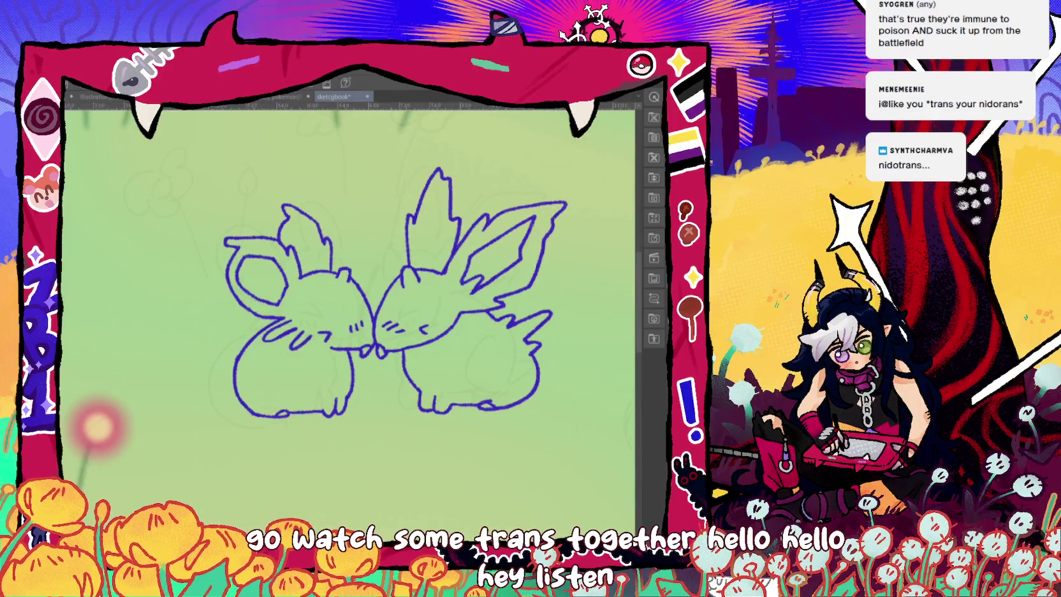
{"action": "key", "text": "ctrl+minus"}
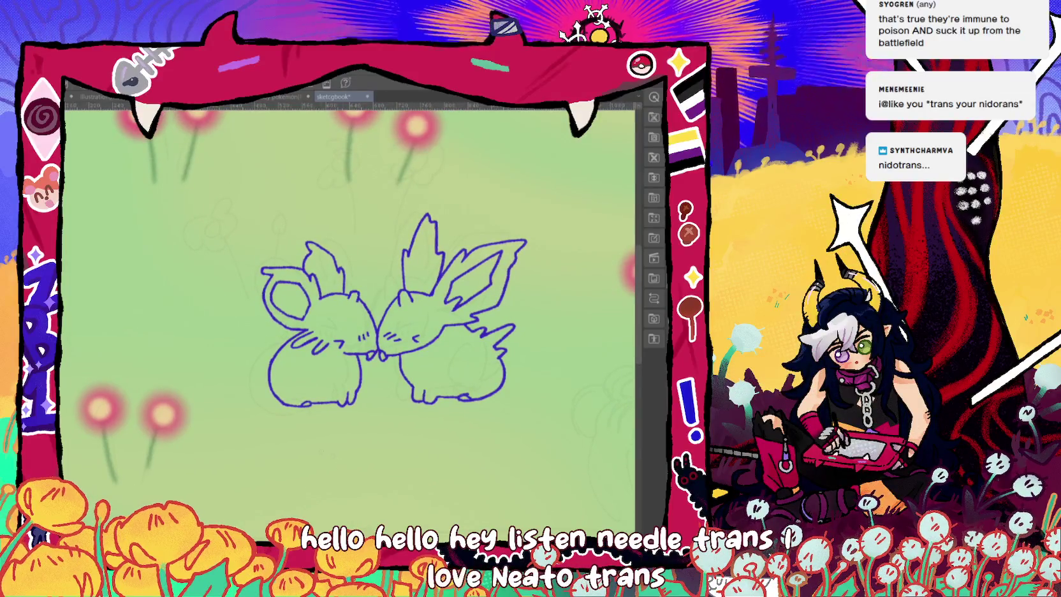
Handwrite 'nido trans' under the nuzzling pair with a small flag outline on each side.
{"action": "left_click_drag", "start_coordinate": [317, 459], "coordinate": [383, 452]}
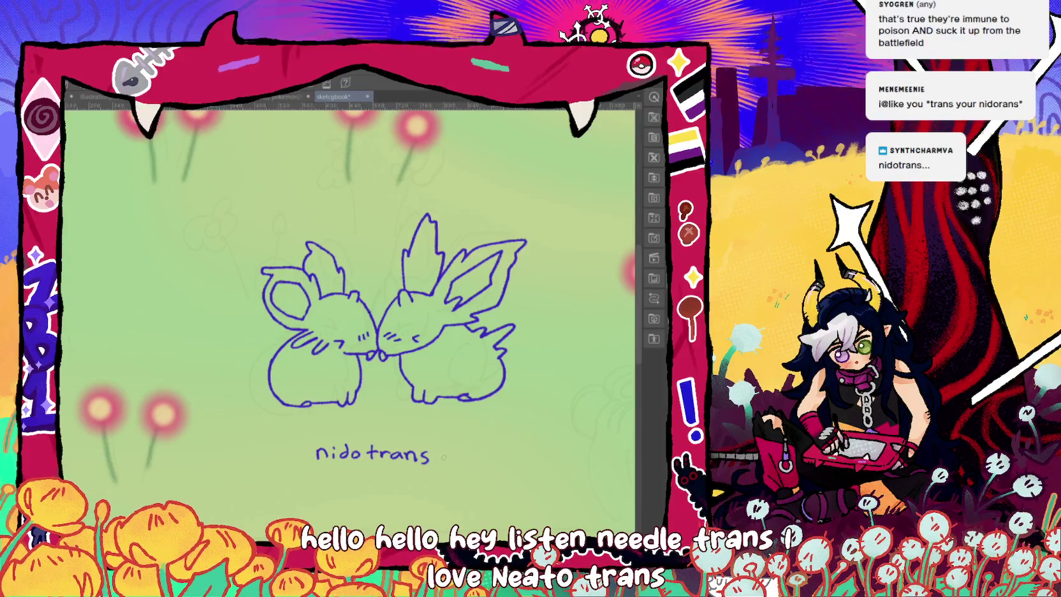
{"action": "left_click_drag", "start_coordinate": [441, 453], "coordinate": [466, 459]}
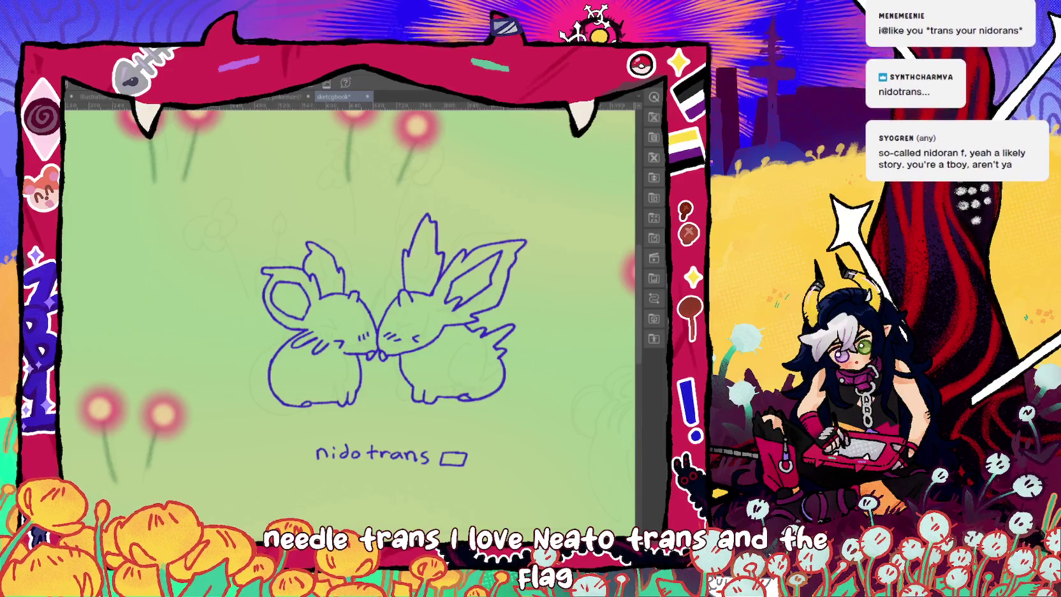
{"action": "mouse_move", "coordinate": [274, 448]}
{"action": "left_mouse_down"}
{"action": "mouse_move", "coordinate": [299, 448]}
{"action": "mouse_move", "coordinate": [274, 449]}
{"action": "left_mouse_up"}
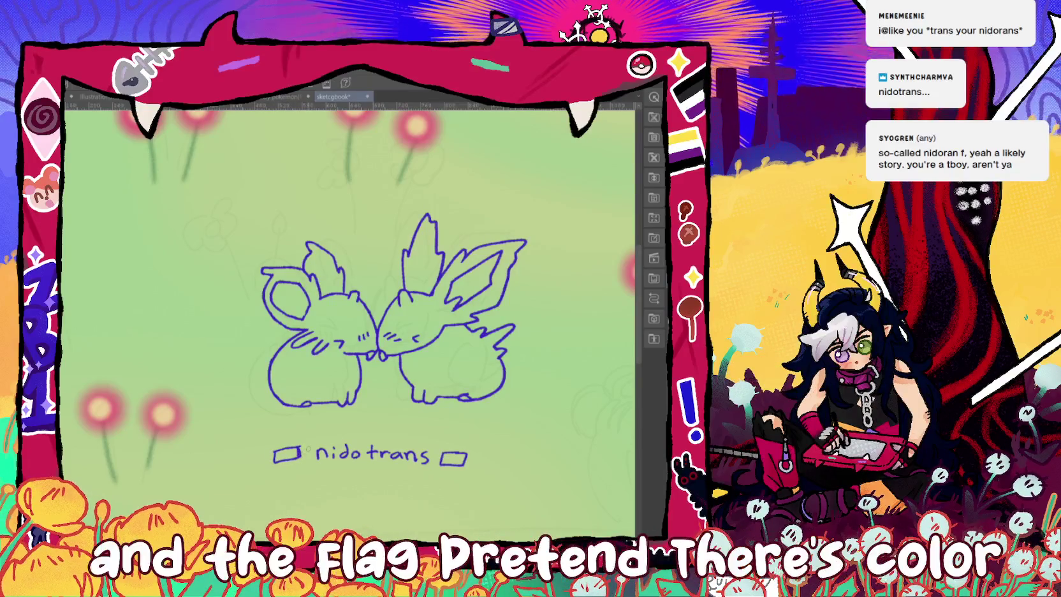
{"action": "key", "text": "ctrl+minus"}
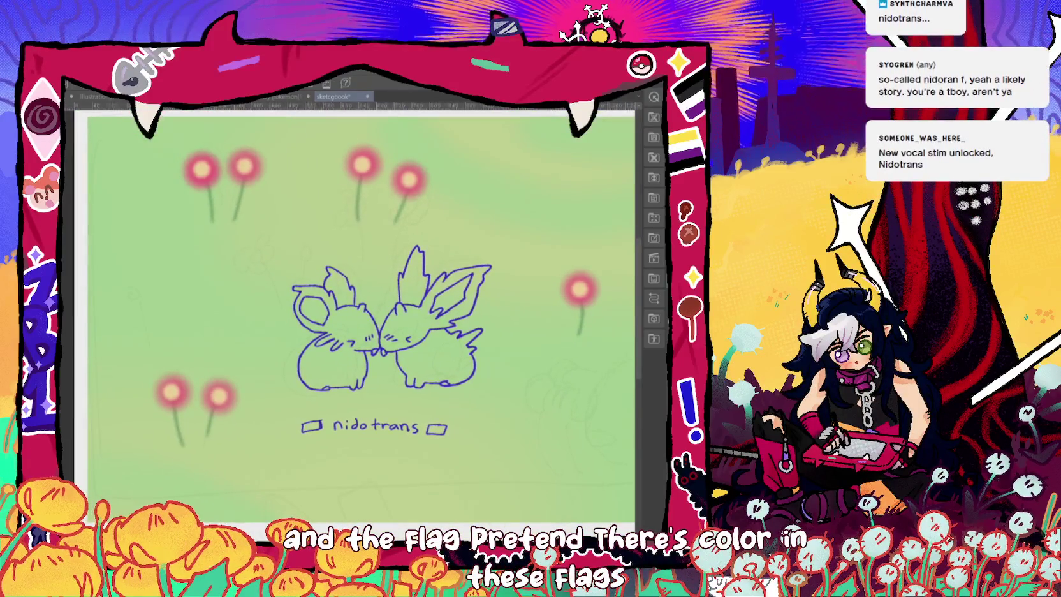
{"action": "key", "text": "ctrl+minus"}
{"action": "key", "text": "ctrl+plus"}
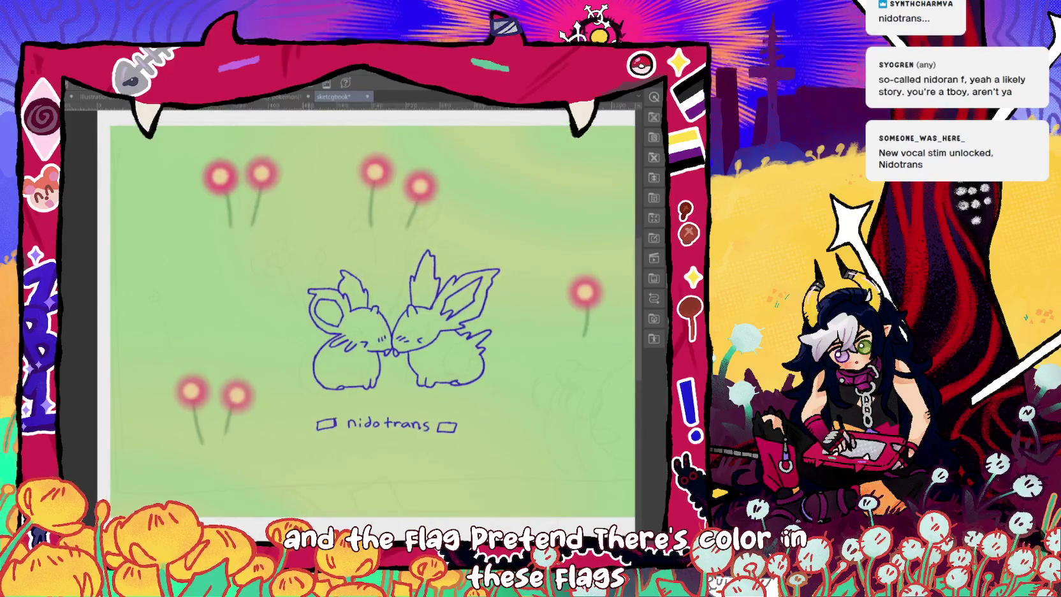
{"action": "scroll", "coordinate": [351, 306], "scroll_direction": "right", "scroll_amount": 3}
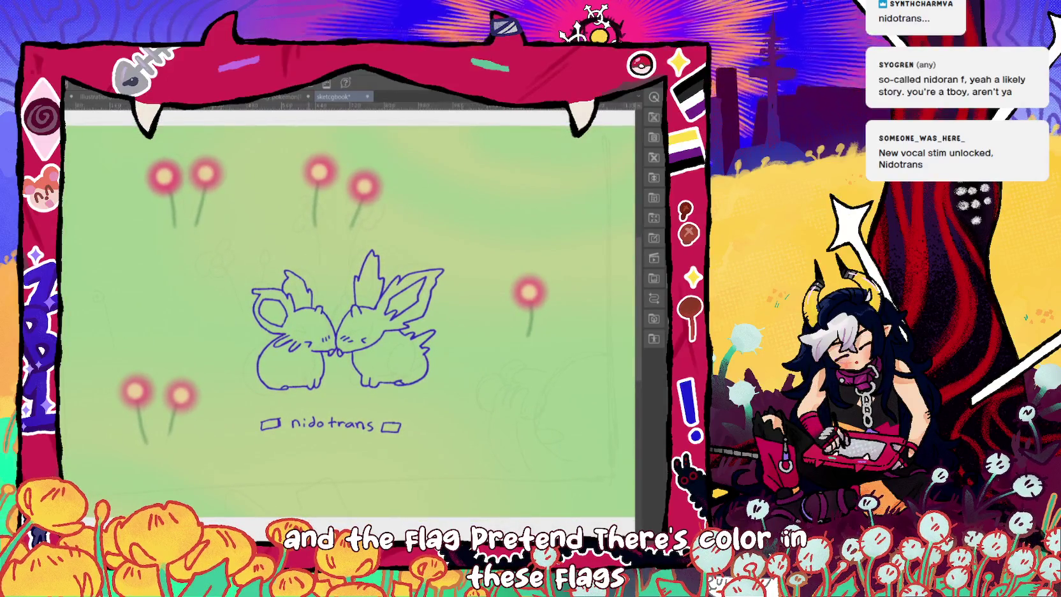
{"action": "key", "text": "ctrl+minus"}
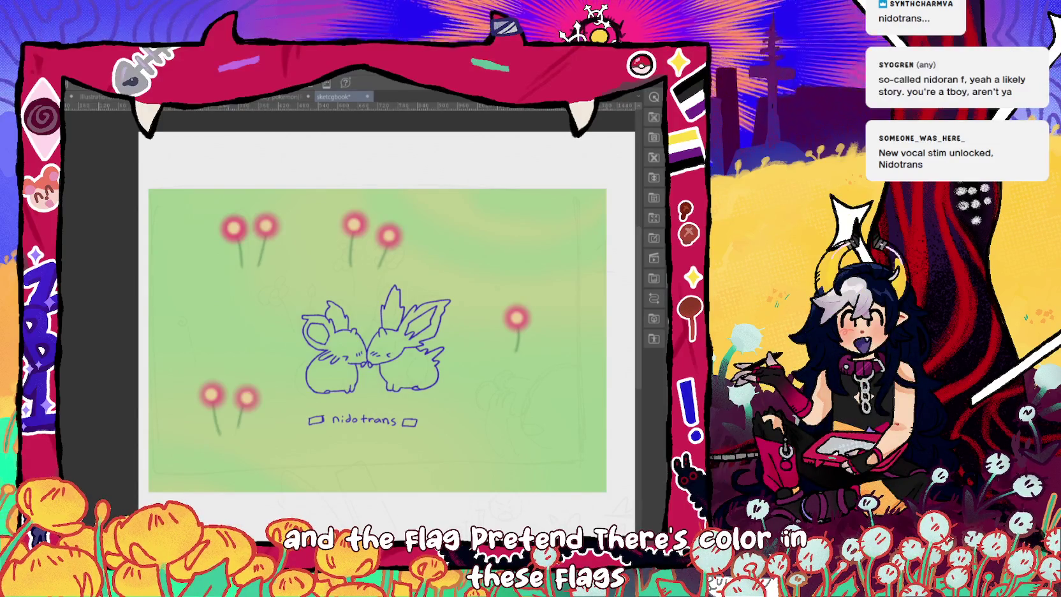
{"action": "scroll", "coordinate": [356, 415], "scroll_direction": "up", "scroll_amount": 5}
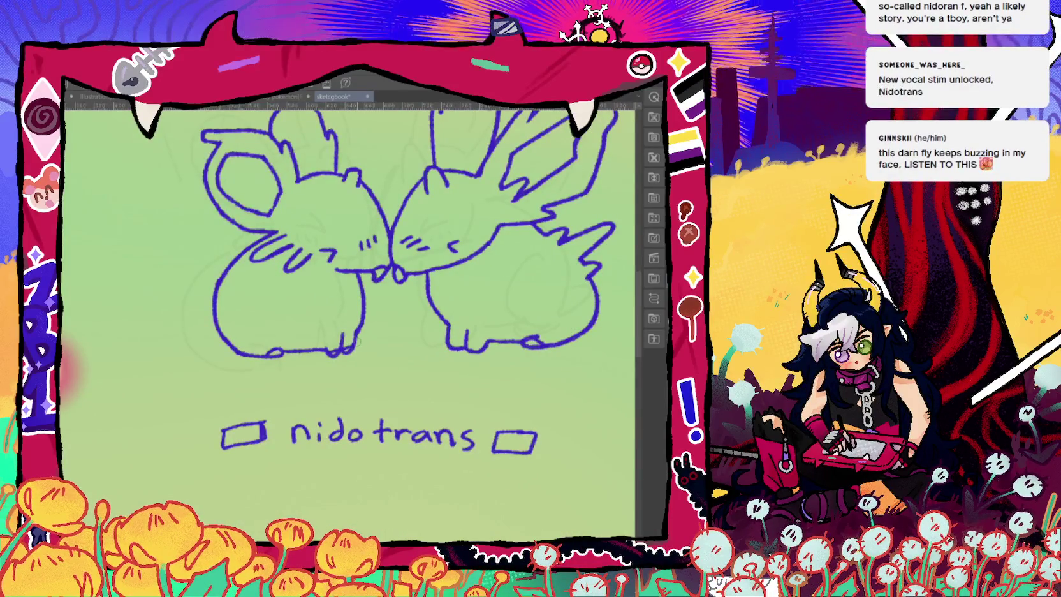
{"action": "scroll", "coordinate": [408, 275], "scroll_direction": "down", "scroll_amount": 2}
{"action": "scroll", "coordinate": [382, 319], "scroll_direction": "down", "scroll_amount": 1}
{"action": "scroll", "coordinate": [382, 319], "scroll_direction": "down", "scroll_amount": 2}
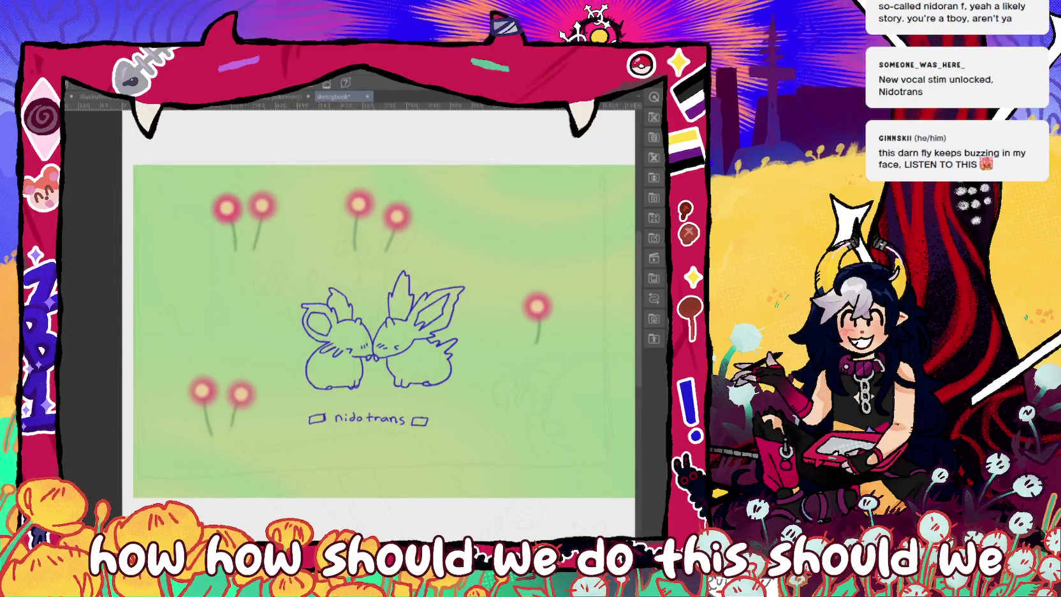
{"action": "key", "text": "ctrl+z"}
{"action": "key", "text": "ctrl+z"}
{"action": "key", "text": "ctrl+z"}
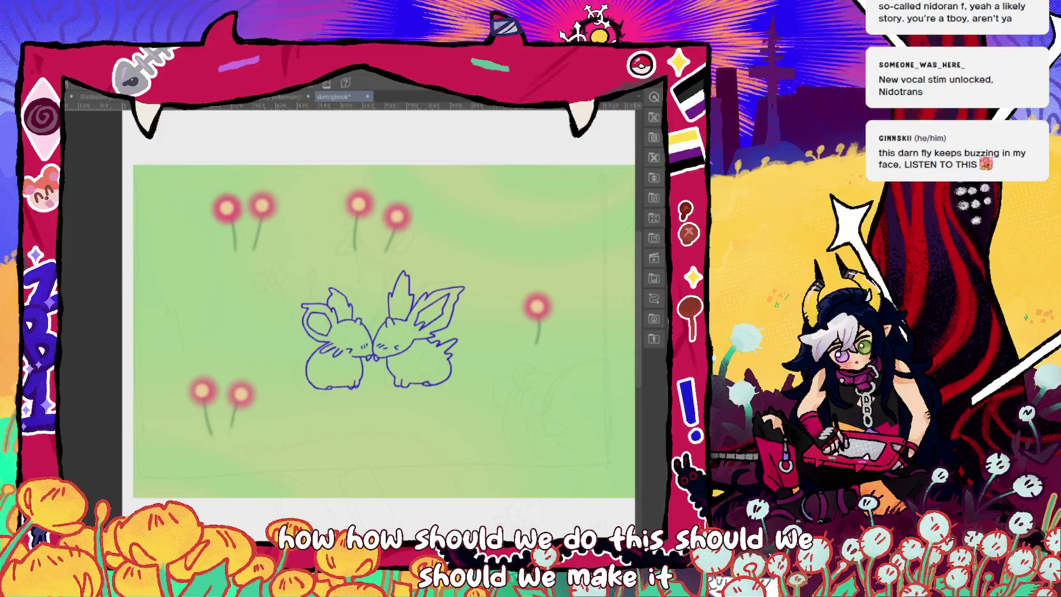
Pan the canvas to show the blank space below the nidoran sketch.
{"action": "mouse_move", "coordinate": [382, 319]}
{"action": "left_mouse_down"}
{"action": "mouse_move", "coordinate": [336, 305]}
{"action": "mouse_move", "coordinate": [347, 332]}
{"action": "left_mouse_up"}
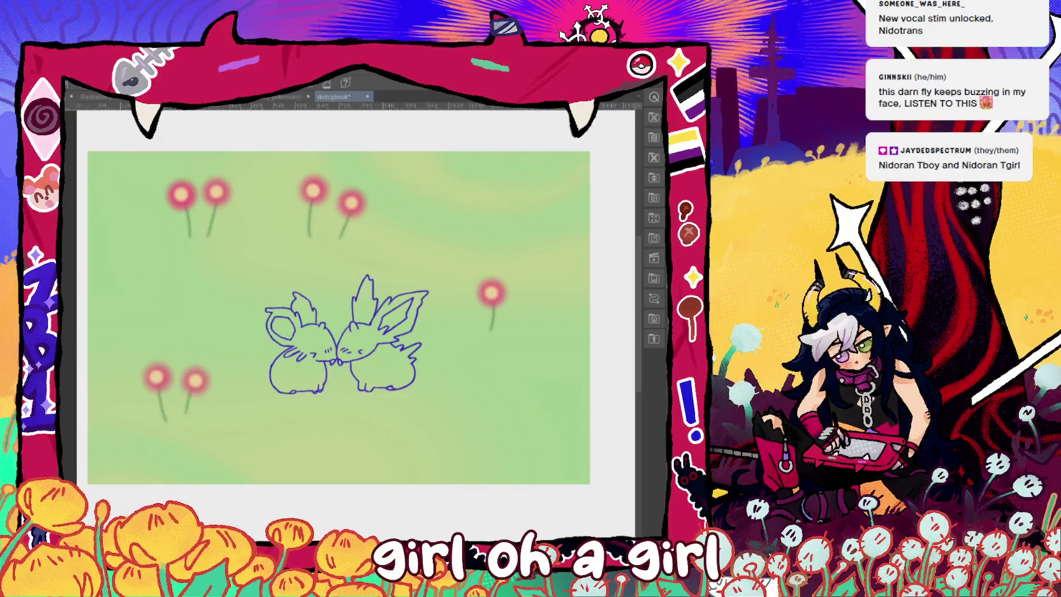
{"action": "mouse_move", "coordinate": [344, 335]}
{"action": "left_mouse_down"}
{"action": "mouse_move", "coordinate": [285, 272]}
{"action": "mouse_move", "coordinate": [265, 172]}
{"action": "mouse_move", "coordinate": [251, 155]}
{"action": "left_mouse_up"}
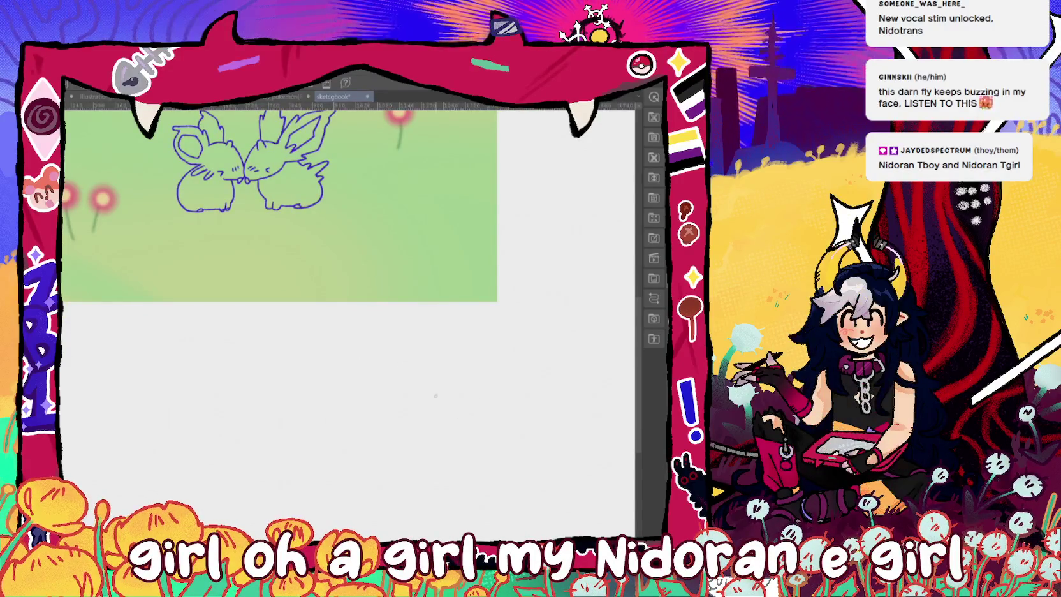
Draw the new creature's face outline and ear tuft, and write 'hey chat' beside it.
{"action": "left_click_drag", "start_coordinate": [449, 367], "coordinate": [438, 410]}
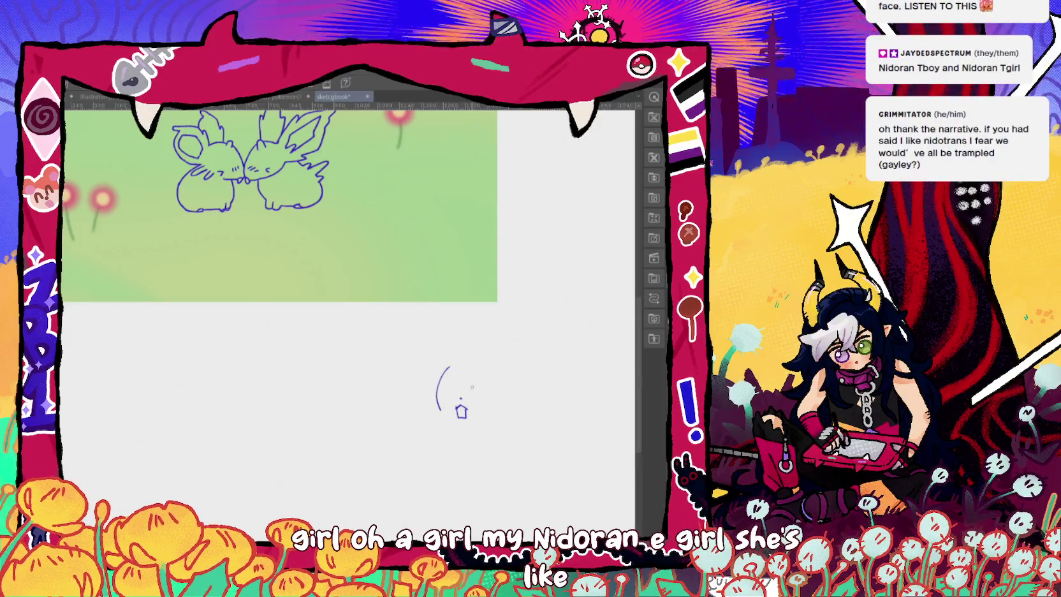
{"action": "scroll", "coordinate": [461, 411], "scroll_direction": "up", "scroll_amount": 2}
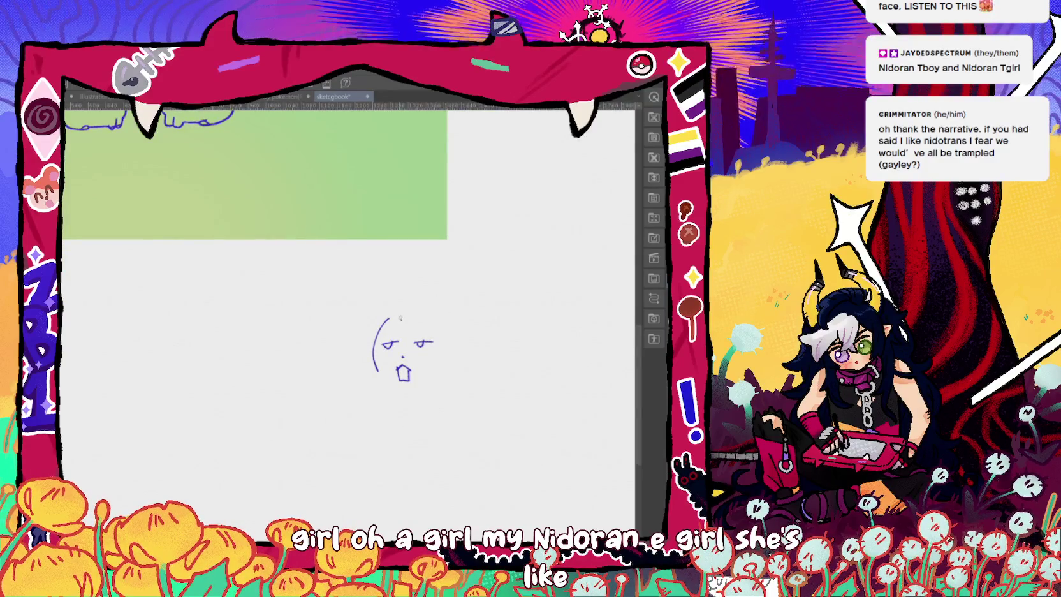
{"action": "mouse_move", "coordinate": [402, 318]}
{"action": "left_mouse_down"}
{"action": "mouse_move", "coordinate": [401, 307]}
{"action": "mouse_move", "coordinate": [411, 319]}
{"action": "left_mouse_up"}
{"action": "left_click_drag", "start_coordinate": [393, 315], "coordinate": [435, 308]}
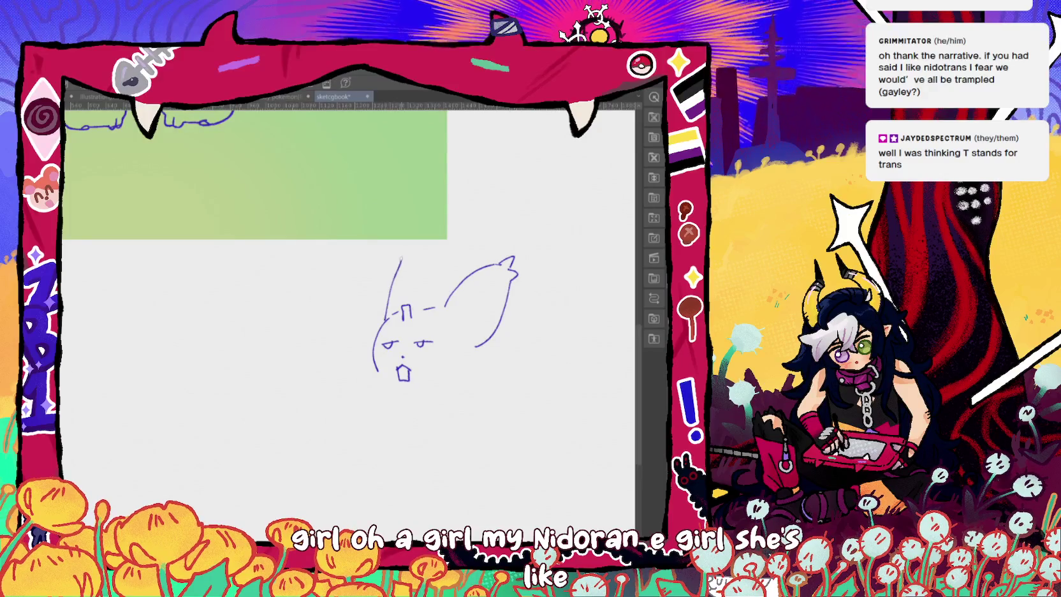
{"action": "mouse_move", "coordinate": [286, 321]}
{"action": "left_mouse_down"}
{"action": "mouse_move", "coordinate": [294, 332]}
{"action": "mouse_move", "coordinate": [326, 331]}
{"action": "left_mouse_up"}
{"action": "left_click_drag", "start_coordinate": [331, 322], "coordinate": [337, 331]}
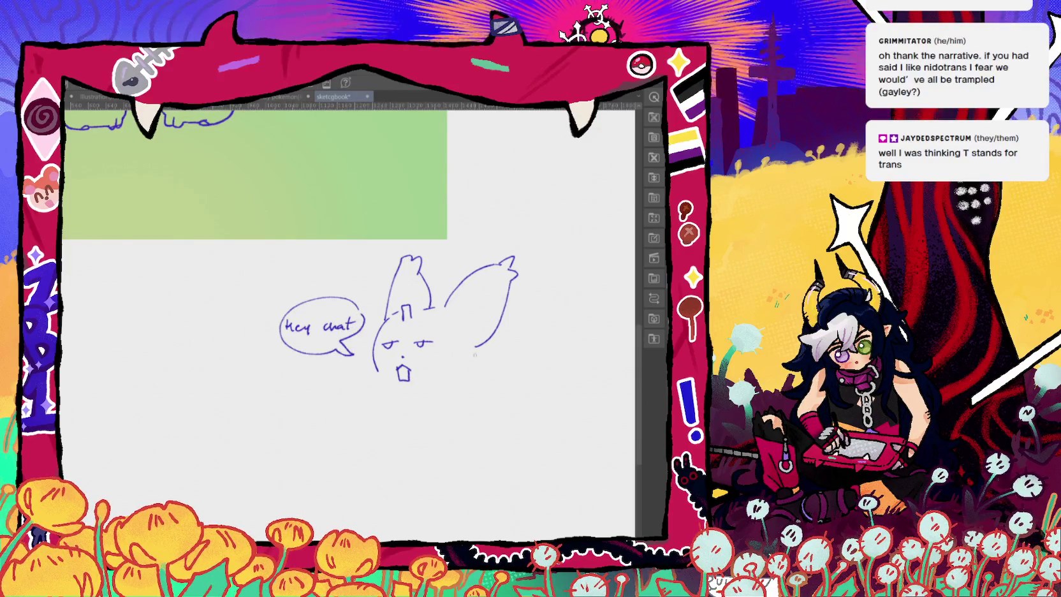
Add the creature's tail, bottom curve, inner ears, and a sparkly paw below.
{"action": "left_click_drag", "start_coordinate": [487, 369], "coordinate": [461, 371]}
{"action": "left_click_drag", "start_coordinate": [378, 375], "coordinate": [385, 383]}
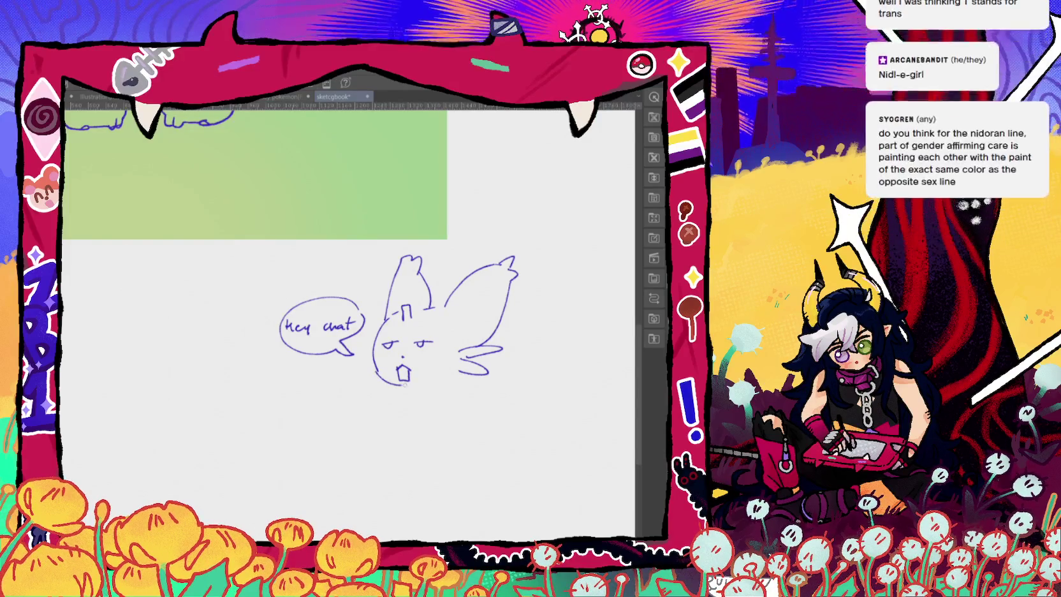
{"action": "left_click_drag", "start_coordinate": [381, 383], "coordinate": [407, 390]}
{"action": "mouse_move", "coordinate": [472, 321]}
{"action": "left_mouse_down"}
{"action": "mouse_move", "coordinate": [457, 330]}
{"action": "mouse_move", "coordinate": [474, 317]}
{"action": "left_mouse_up"}
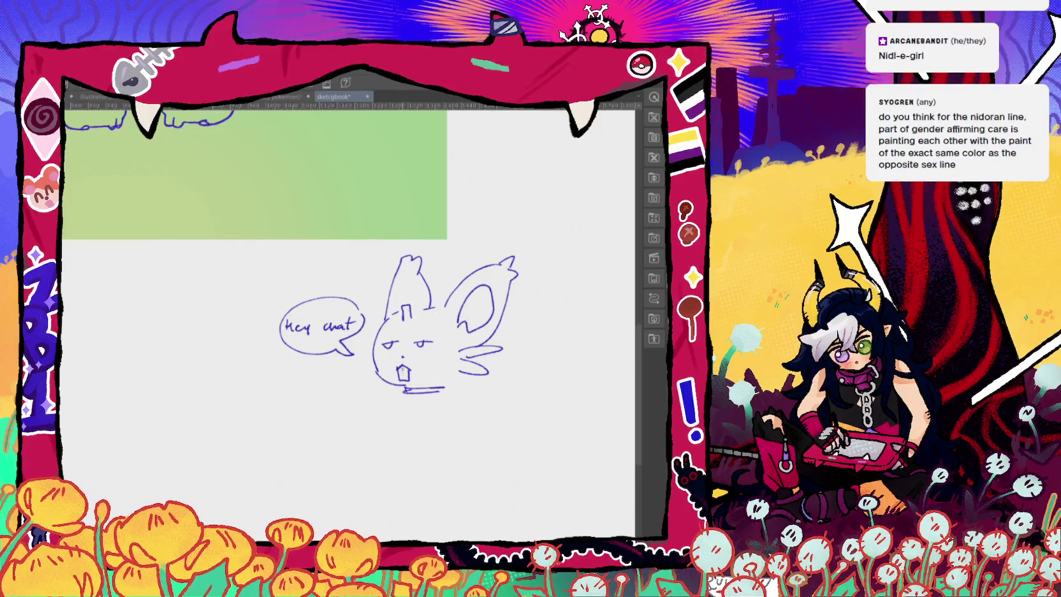
{"action": "left_click_drag", "start_coordinate": [403, 311], "coordinate": [417, 305]}
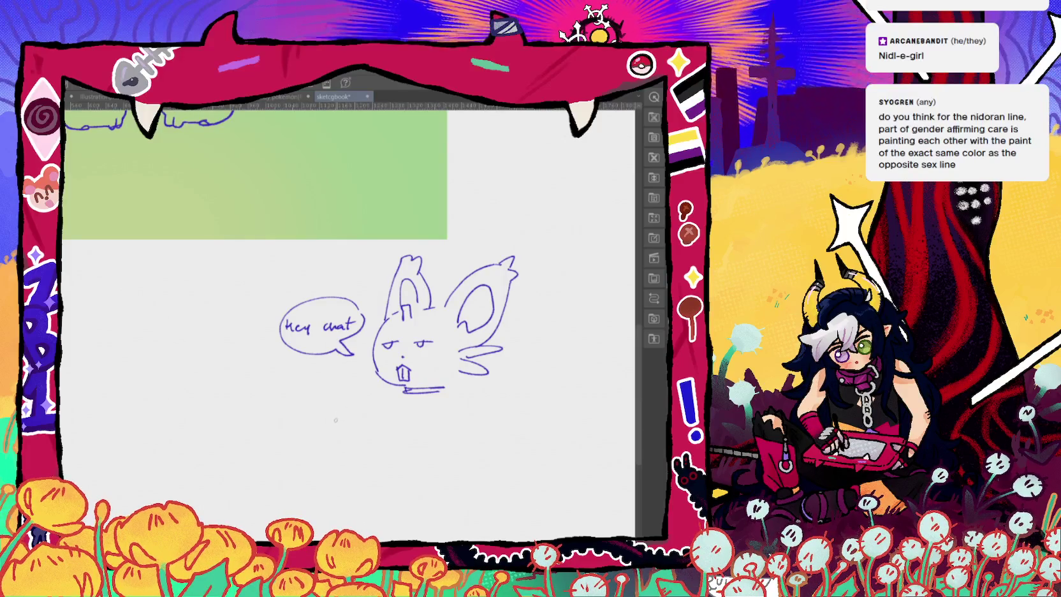
{"action": "left_click_drag", "start_coordinate": [348, 415], "coordinate": [356, 423]}
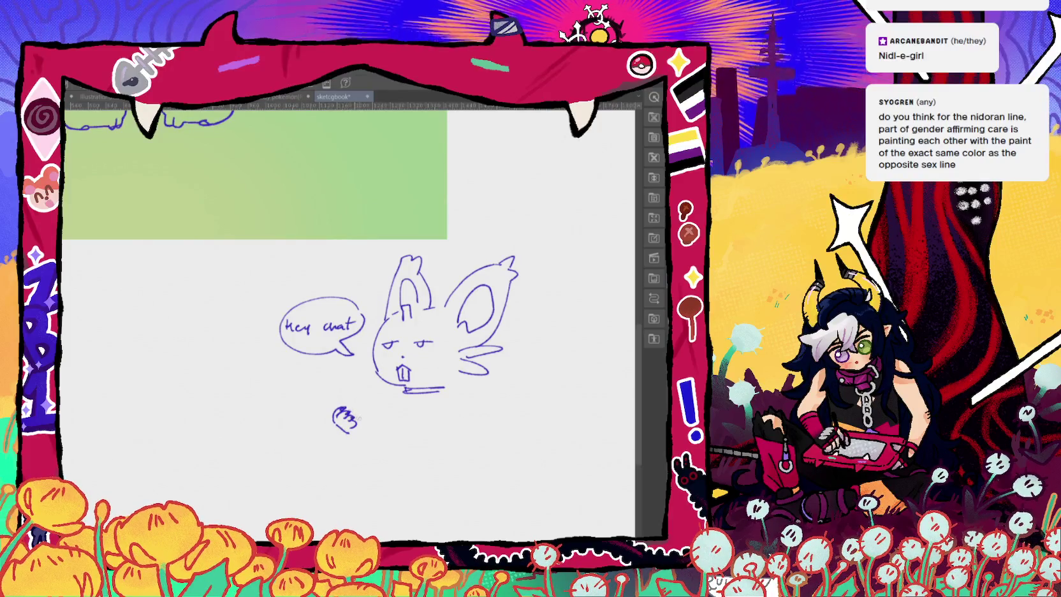
{"action": "left_click_drag", "start_coordinate": [351, 392], "coordinate": [363, 436]}
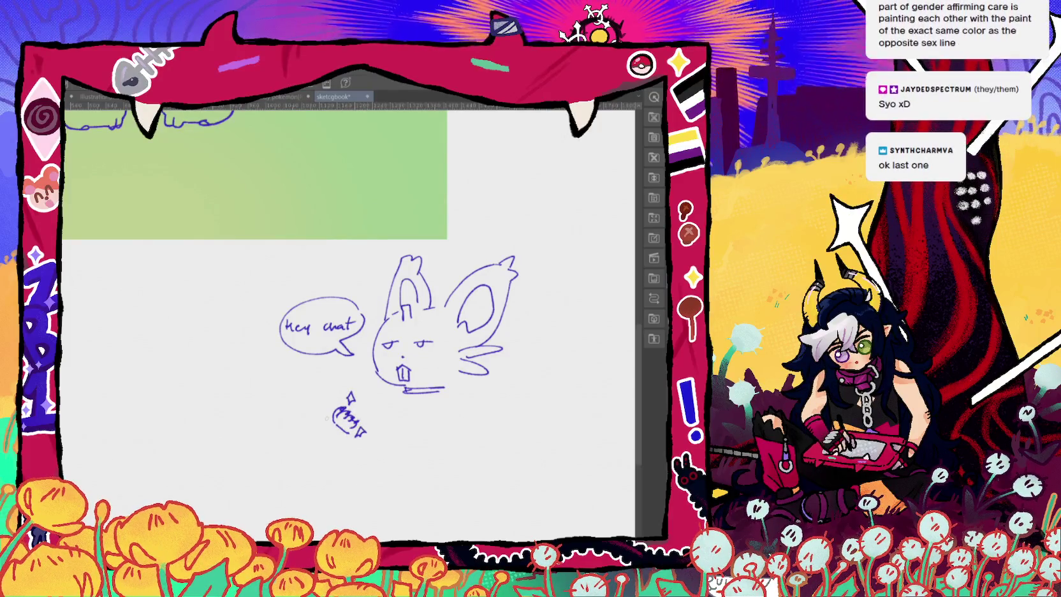
Draw a large handled box beside the creature, plus its back, arm, body bottom and foot.
{"action": "left_click_drag", "start_coordinate": [230, 394], "coordinate": [312, 493]}
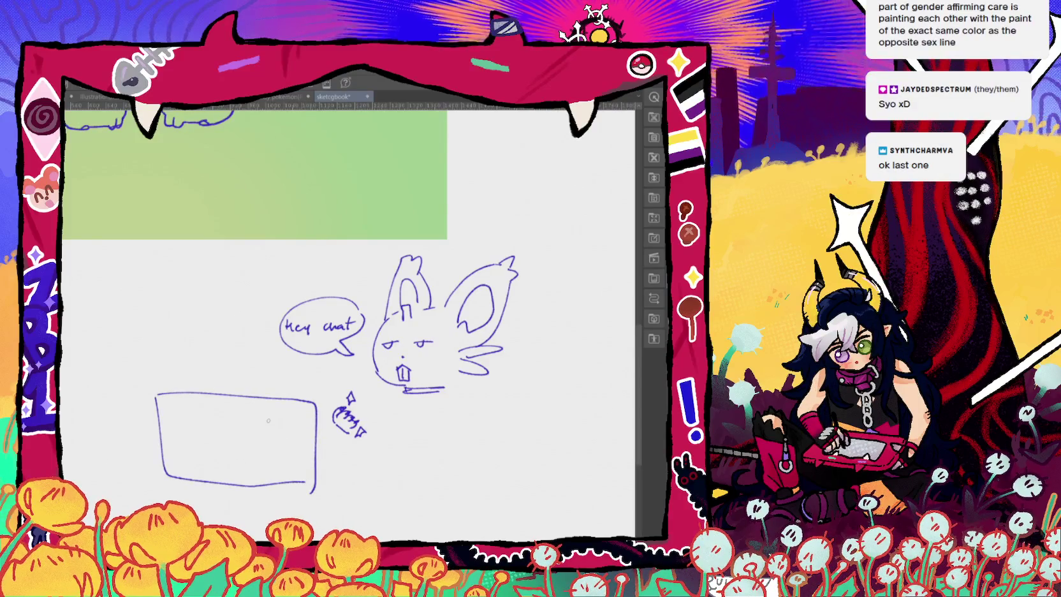
{"action": "mouse_move", "coordinate": [225, 387]}
{"action": "left_mouse_down"}
{"action": "mouse_move", "coordinate": [241, 396]}
{"action": "mouse_move", "coordinate": [255, 387]}
{"action": "mouse_move", "coordinate": [217, 387]}
{"action": "mouse_move", "coordinate": [259, 388]}
{"action": "left_mouse_up"}
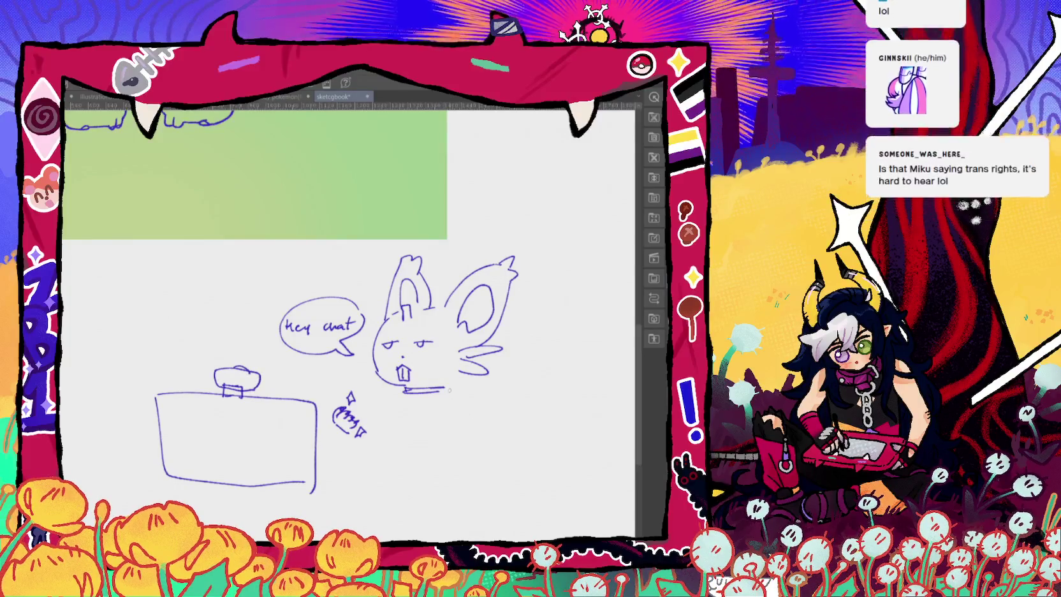
{"action": "left_click_drag", "start_coordinate": [448, 390], "coordinate": [485, 443]}
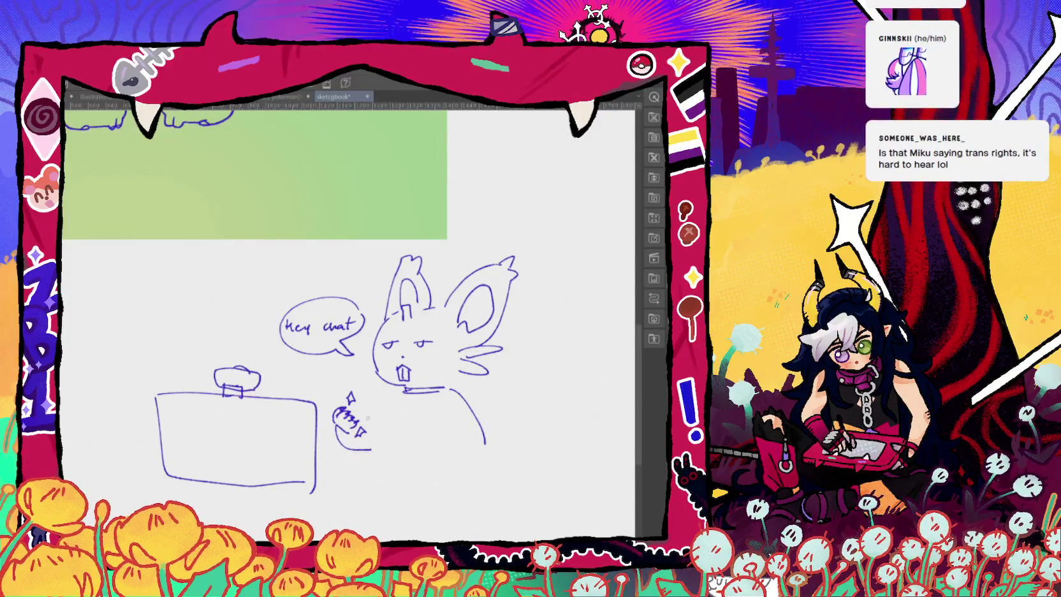
{"action": "left_click_drag", "start_coordinate": [361, 419], "coordinate": [403, 390]}
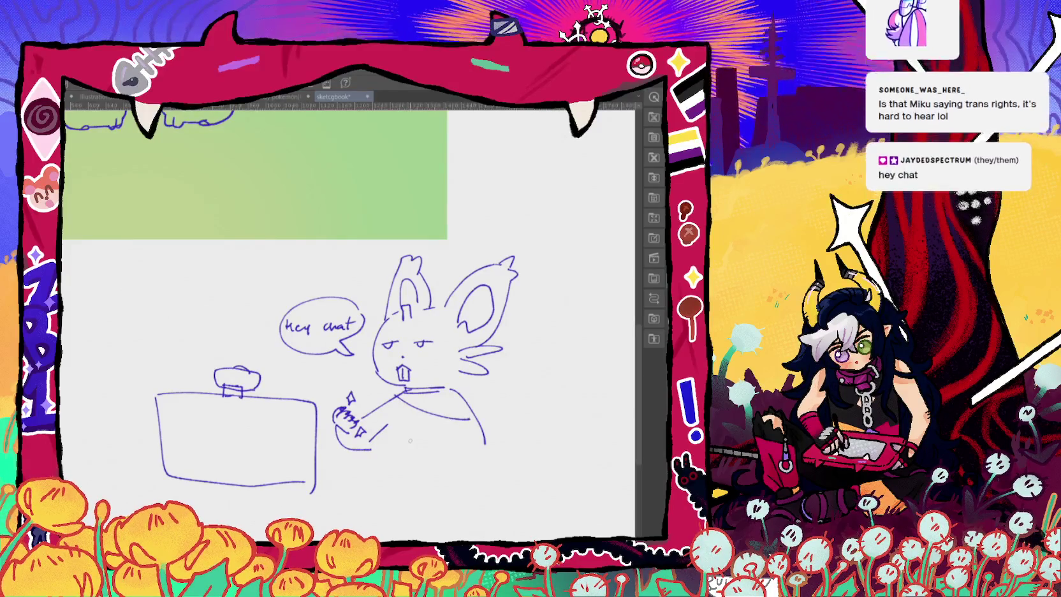
{"action": "left_click_drag", "start_coordinate": [369, 449], "coordinate": [482, 454]}
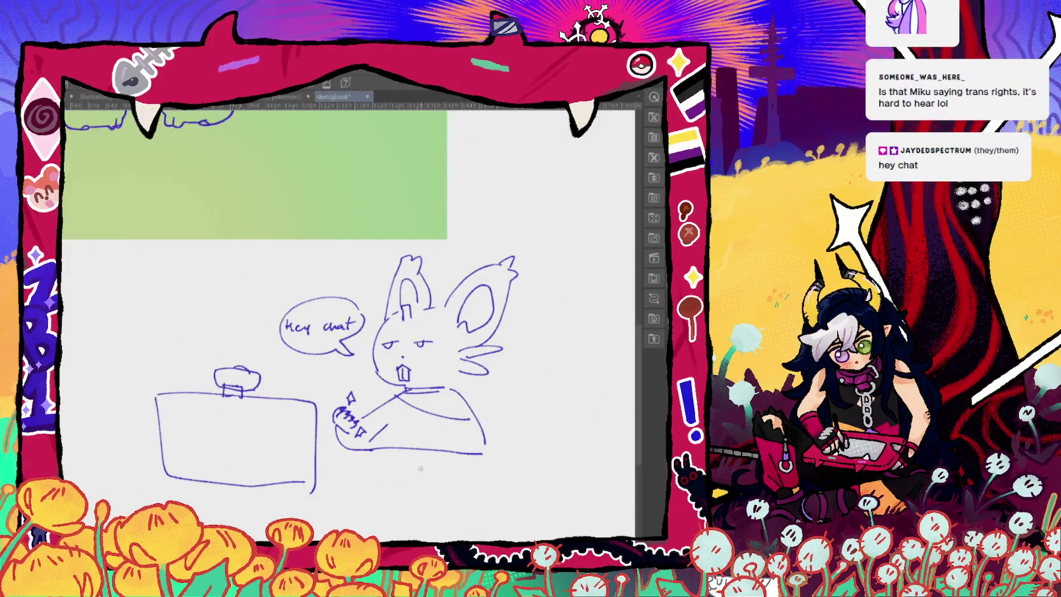
{"action": "mouse_move", "coordinate": [428, 476]}
{"action": "left_mouse_down"}
{"action": "mouse_move", "coordinate": [446, 482]}
{"action": "mouse_move", "coordinate": [452, 469]}
{"action": "left_mouse_up"}
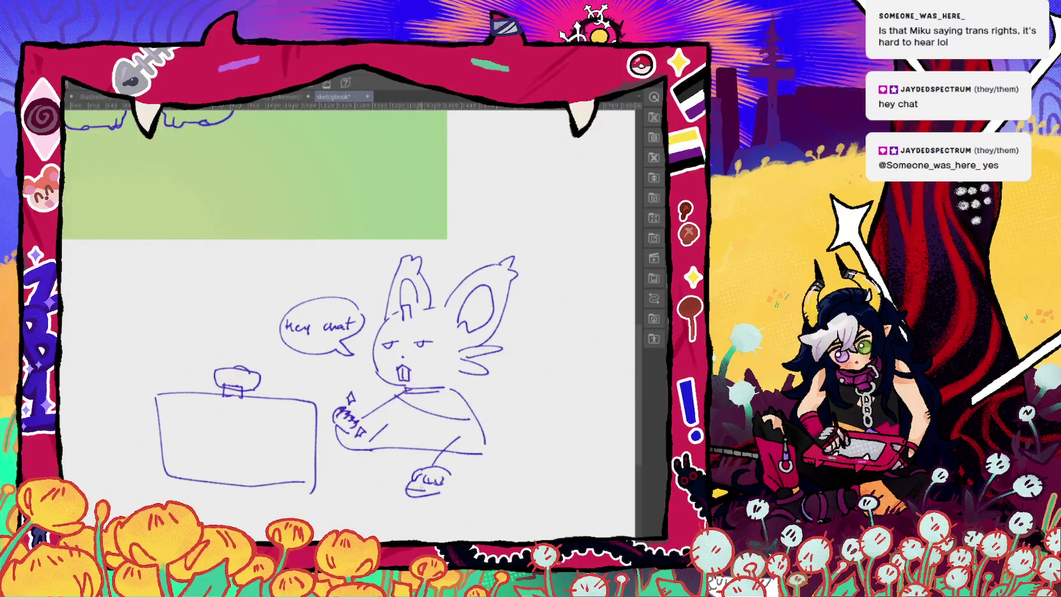
{"action": "left_click_drag", "start_coordinate": [433, 486], "coordinate": [440, 492]}
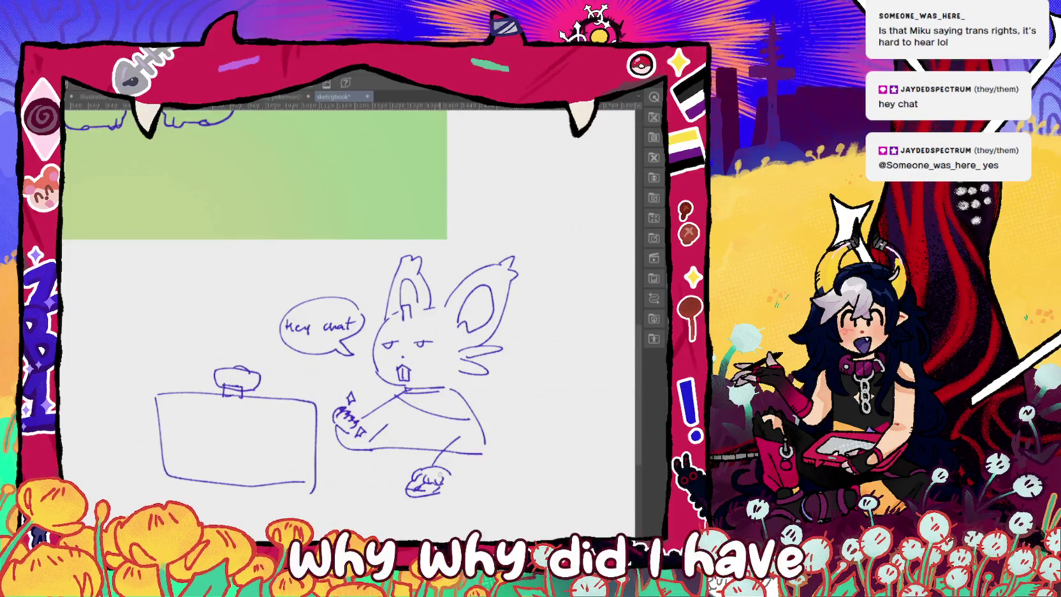
Add whisker and lower-body strokes, then letter TRANS RIGHTS on the creature's shirt.
{"action": "mouse_move", "coordinate": [375, 349]}
{"action": "left_mouse_down"}
{"action": "mouse_move", "coordinate": [361, 341]}
{"action": "mouse_move", "coordinate": [359, 362]}
{"action": "left_mouse_up"}
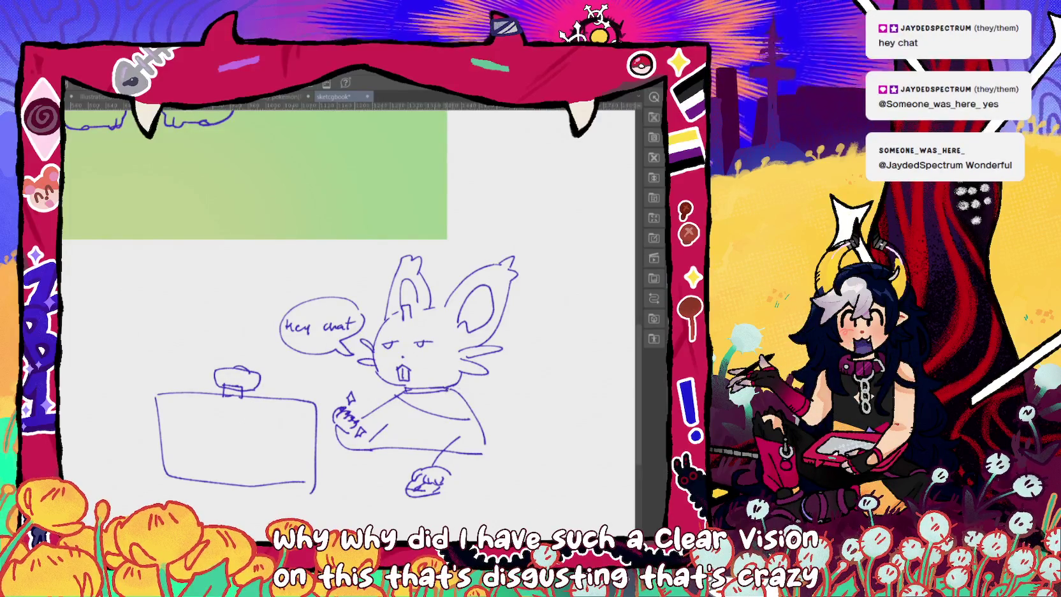
{"action": "left_click_drag", "start_coordinate": [487, 455], "coordinate": [450, 476]}
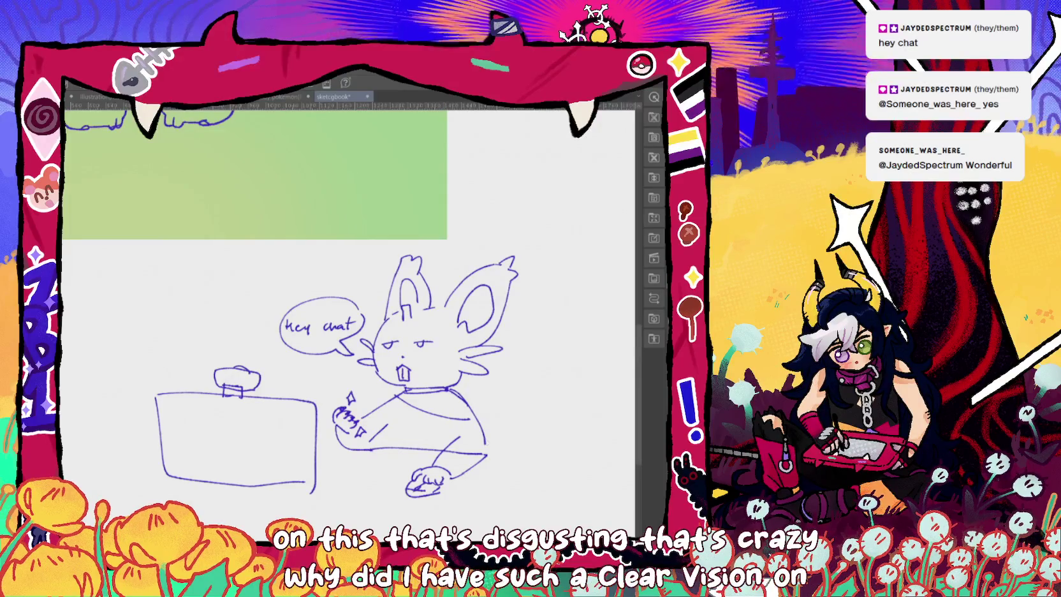
{"action": "left_click_drag", "start_coordinate": [483, 428], "coordinate": [486, 447]}
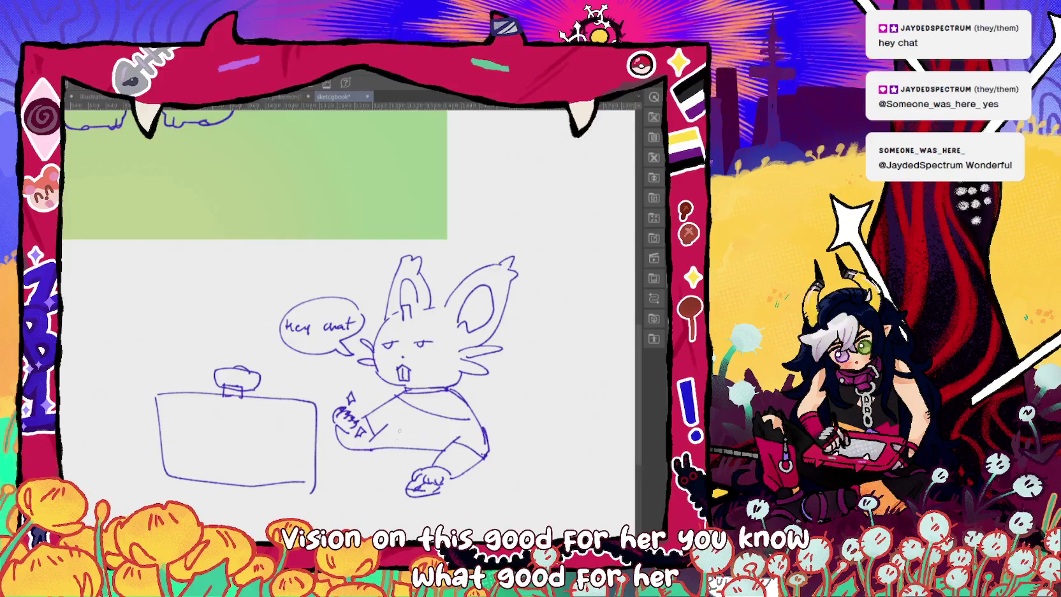
{"action": "left_click_drag", "start_coordinate": [398, 424], "coordinate": [406, 423]}
{"action": "left_click_drag", "start_coordinate": [402, 424], "coordinate": [409, 434]}
{"action": "mouse_move", "coordinate": [408, 423]}
{"action": "left_mouse_down"}
{"action": "mouse_move", "coordinate": [434, 435]}
{"action": "mouse_move", "coordinate": [403, 447]}
{"action": "left_mouse_up"}
{"action": "left_click_drag", "start_coordinate": [415, 440], "coordinate": [416, 447]}
{"action": "left_click_drag", "start_coordinate": [423, 439], "coordinate": [435, 439]}
{"action": "left_click_drag", "start_coordinate": [441, 438], "coordinate": [438, 448]}
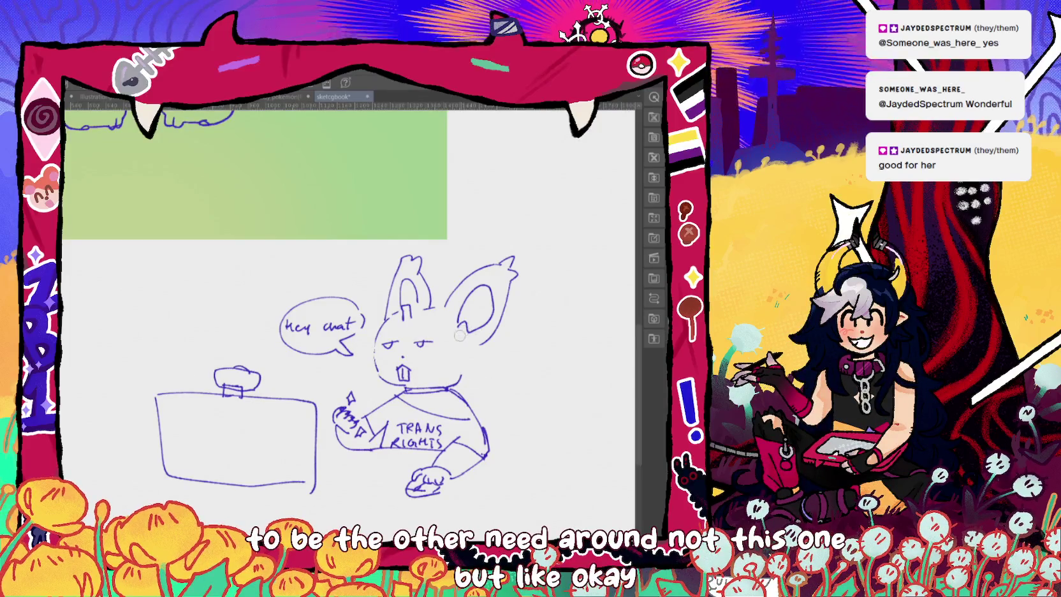
Undo and redraw the right ear's arch, then erase and redraw the left ear's inner line.
{"action": "key", "text": "ctrl+z"}
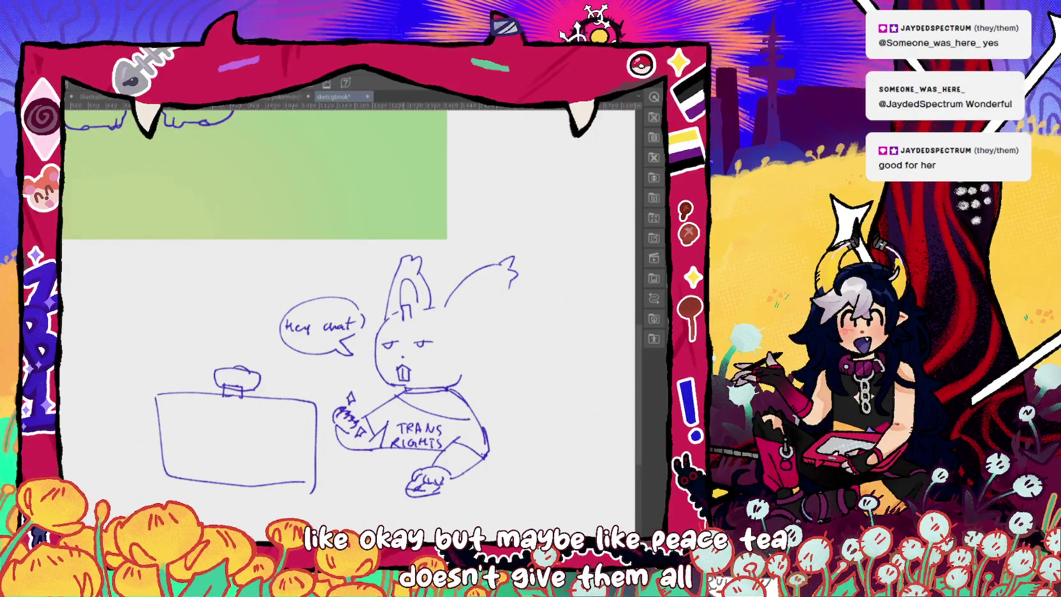
{"action": "mouse_move", "coordinate": [458, 323]}
{"action": "left_mouse_down"}
{"action": "mouse_move", "coordinate": [502, 275]}
{"action": "mouse_move", "coordinate": [456, 383]}
{"action": "left_mouse_up"}
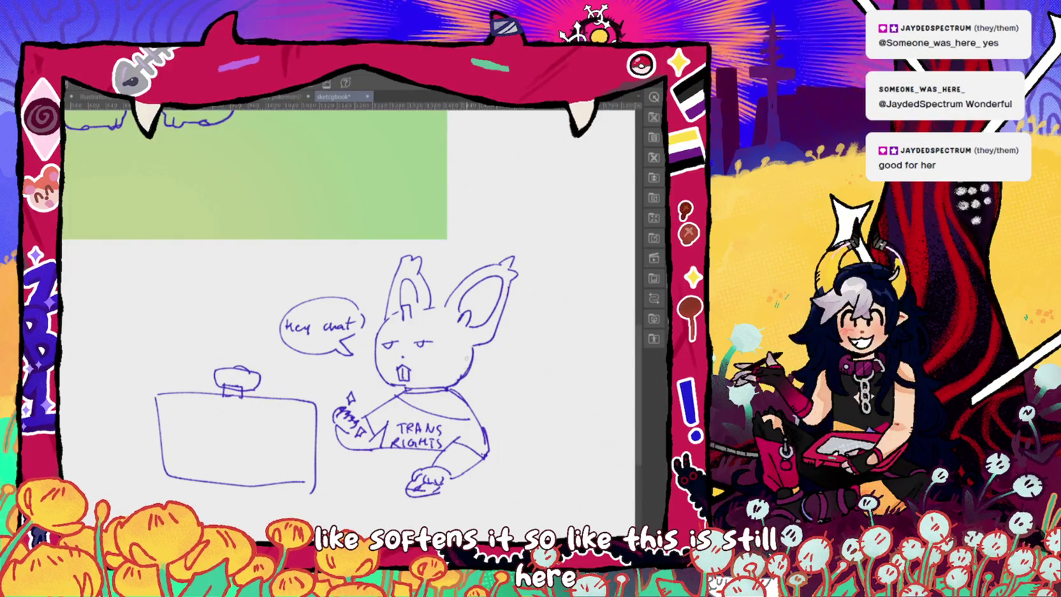
{"action": "left_click_drag", "start_coordinate": [408, 281], "coordinate": [403, 317]}
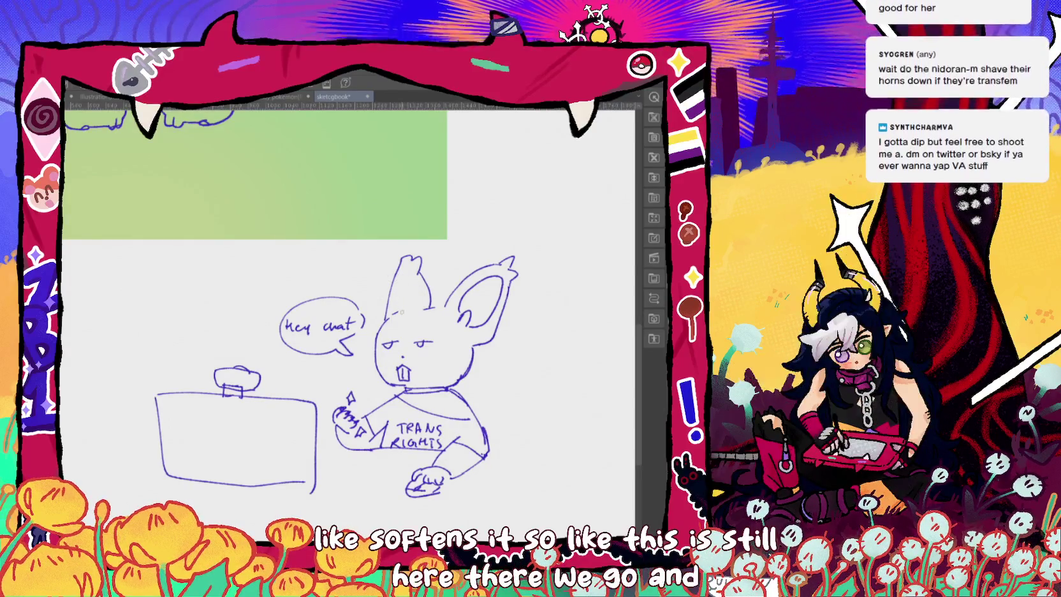
{"action": "left_click_drag", "start_coordinate": [400, 299], "coordinate": [411, 311]}
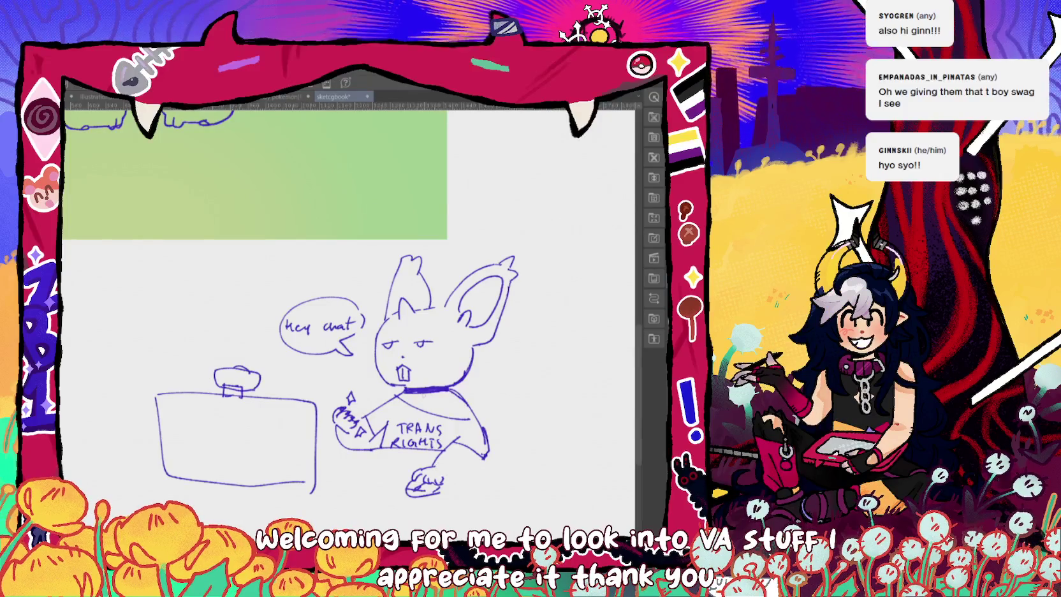
Add a collar pendant, touch up the lower arm and hand, and sharpen the left ear edge.
{"action": "left_click_drag", "start_coordinate": [418, 397], "coordinate": [426, 403]}
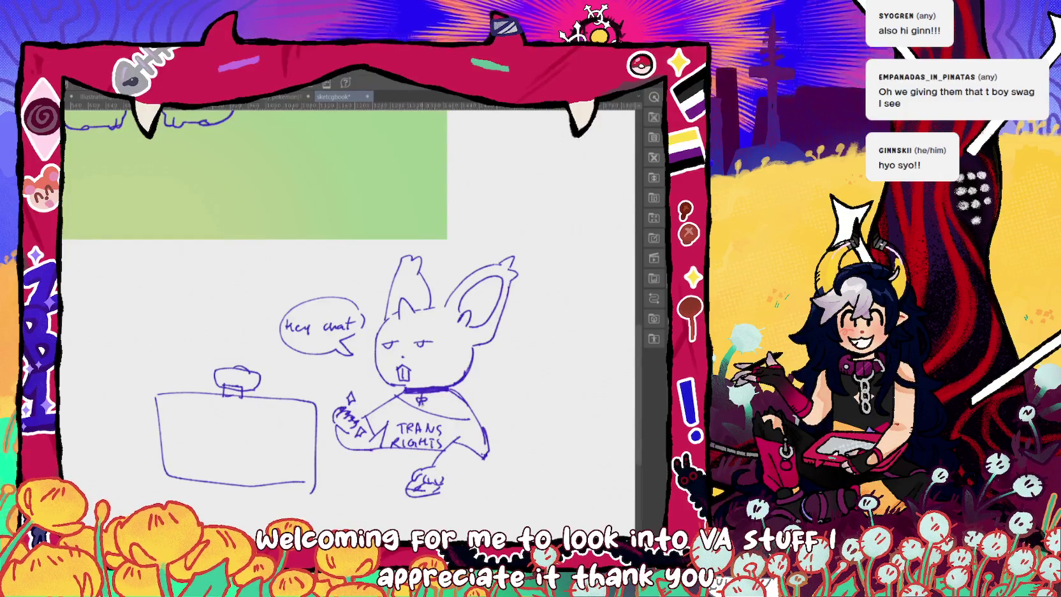
{"action": "left_click_drag", "start_coordinate": [442, 479], "coordinate": [482, 454]}
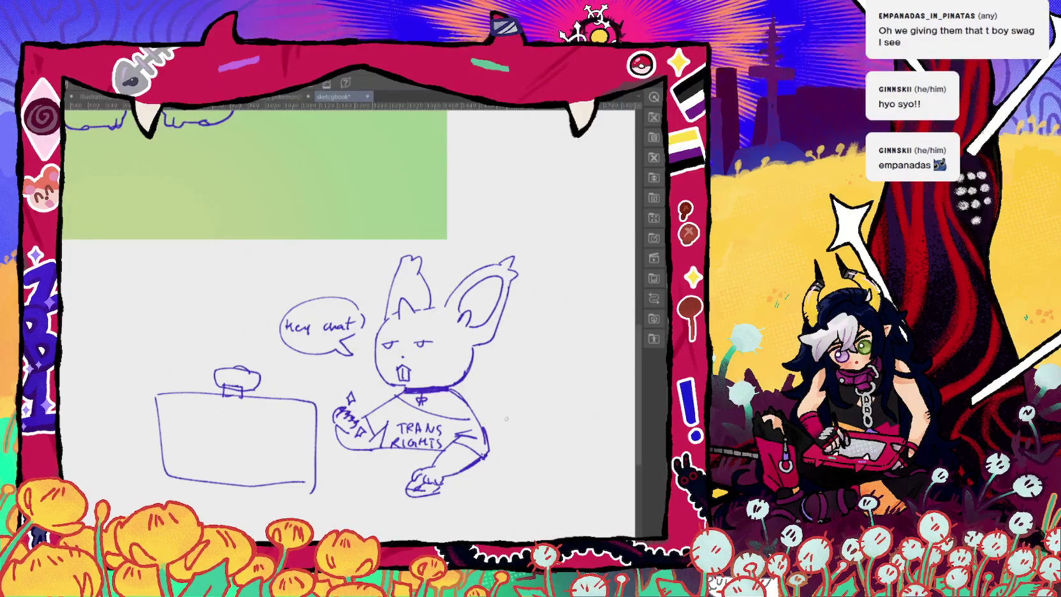
{"action": "left_click_drag", "start_coordinate": [391, 282], "coordinate": [385, 299]}
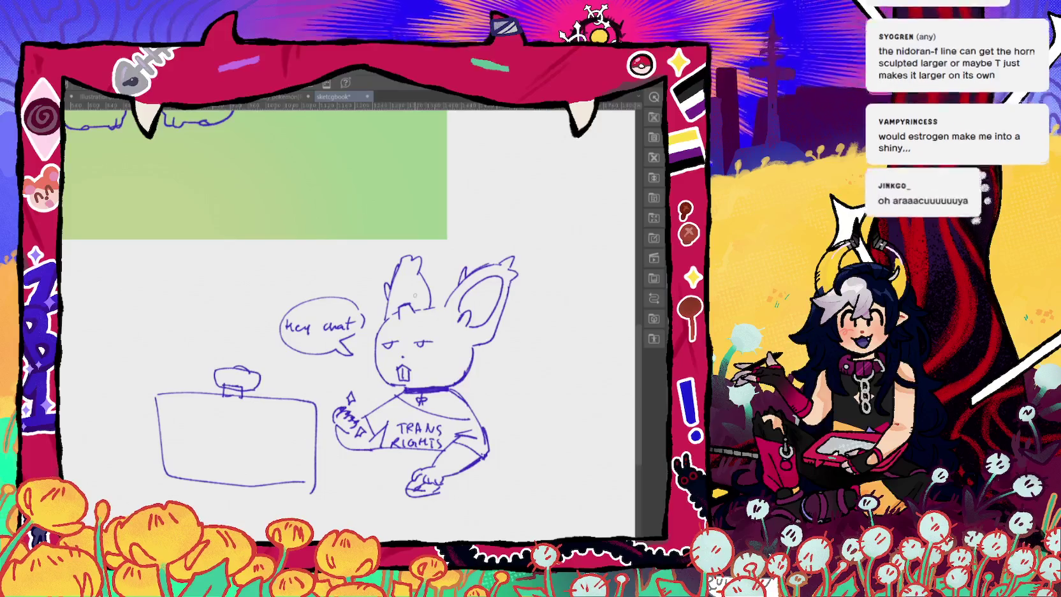
Scroll the view back up to the two nuzzling nidorans on the green canvas.
{"action": "scroll", "coordinate": [414, 296], "scroll_direction": "down", "scroll_amount": 2}
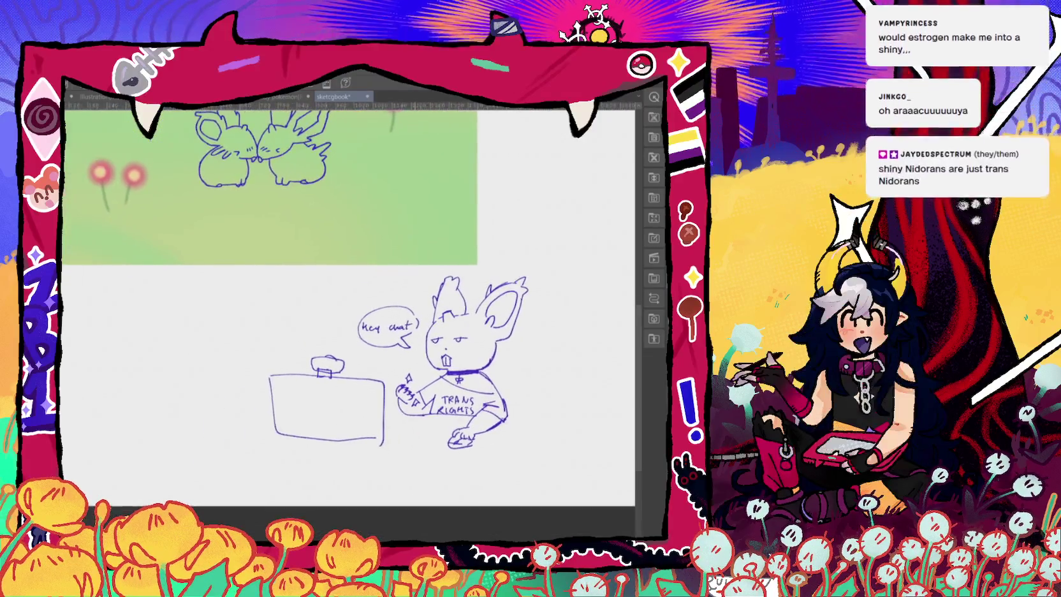
{"action": "scroll", "coordinate": [262, 150], "scroll_direction": "up", "scroll_amount": 3}
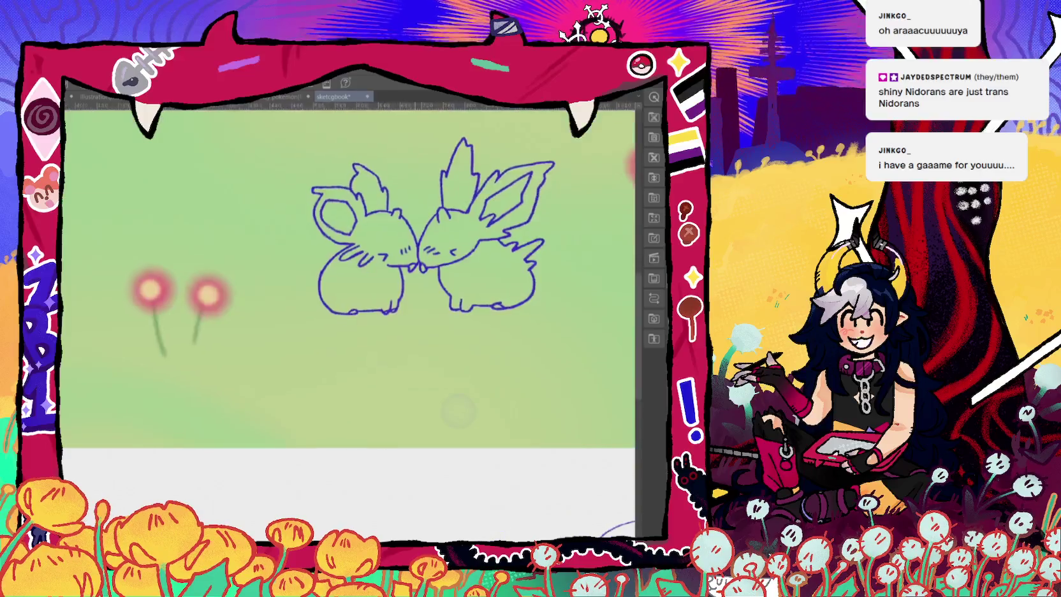
{"action": "scroll", "coordinate": [414, 300], "scroll_direction": "up", "scroll_amount": 2}
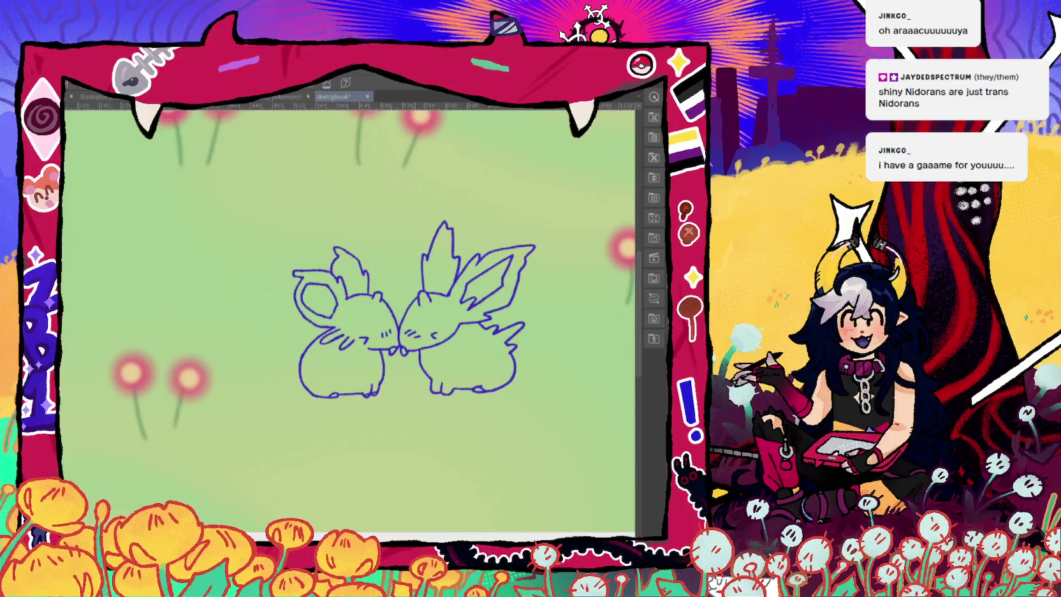
{"action": "scroll", "coordinate": [446, 396], "scroll_direction": "up", "scroll_amount": 1}
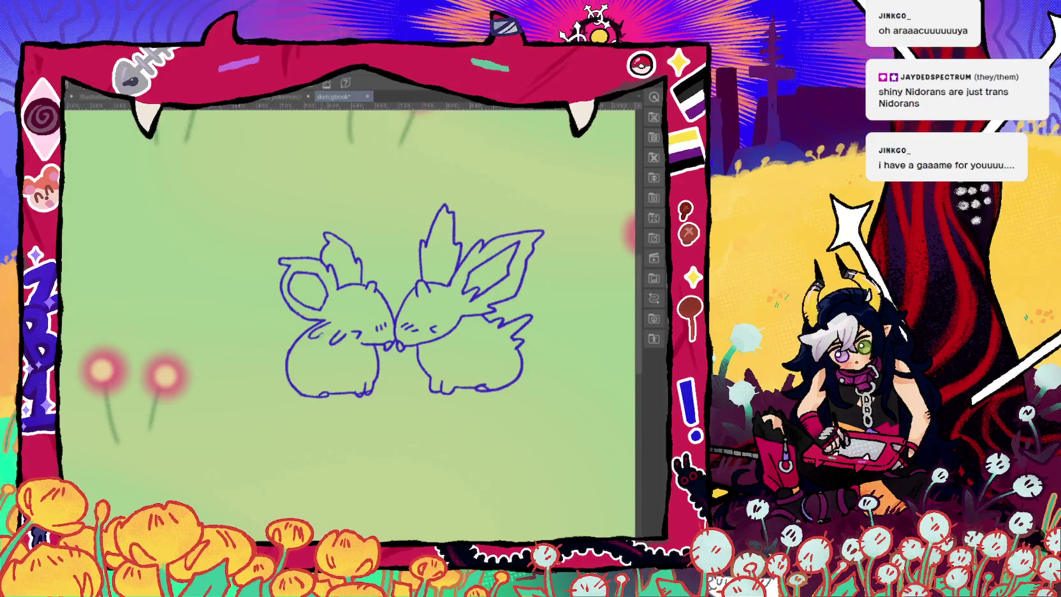
{"action": "scroll", "coordinate": [351, 306], "scroll_direction": "down", "scroll_amount": 3}
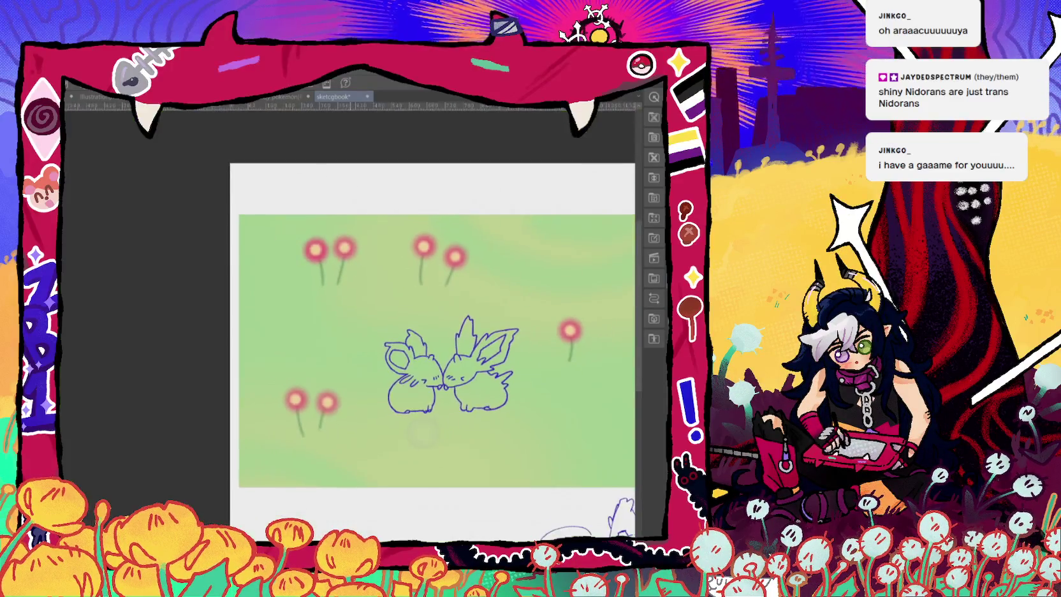
{"action": "scroll", "coordinate": [351, 306], "scroll_direction": "down", "scroll_amount": 2}
{"action": "scroll", "coordinate": [403, 377], "scroll_direction": "up", "scroll_amount": 2}
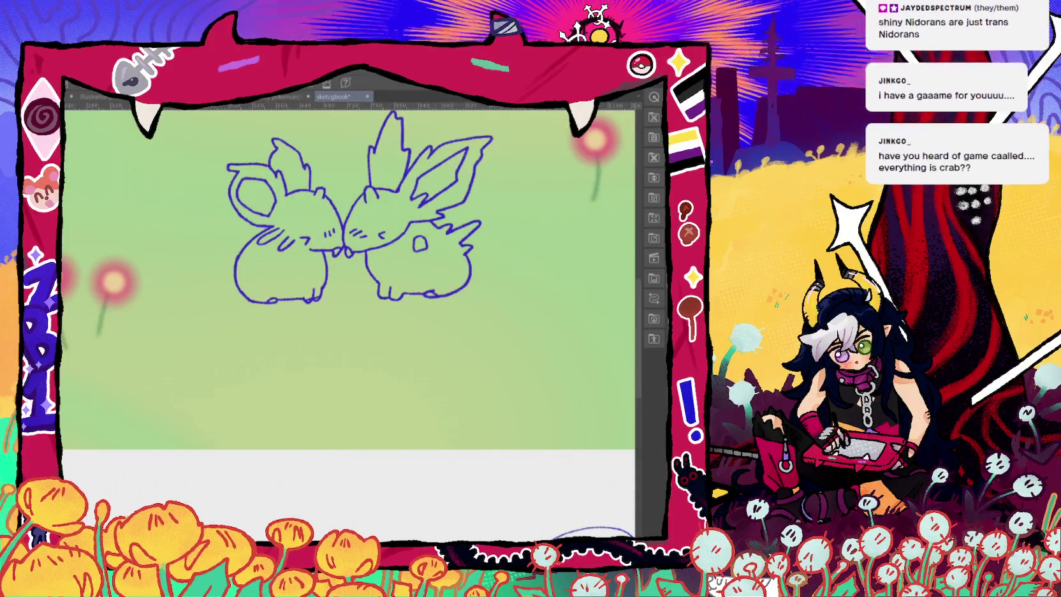
{"action": "scroll", "coordinate": [347, 287], "scroll_direction": "up", "scroll_amount": 2}
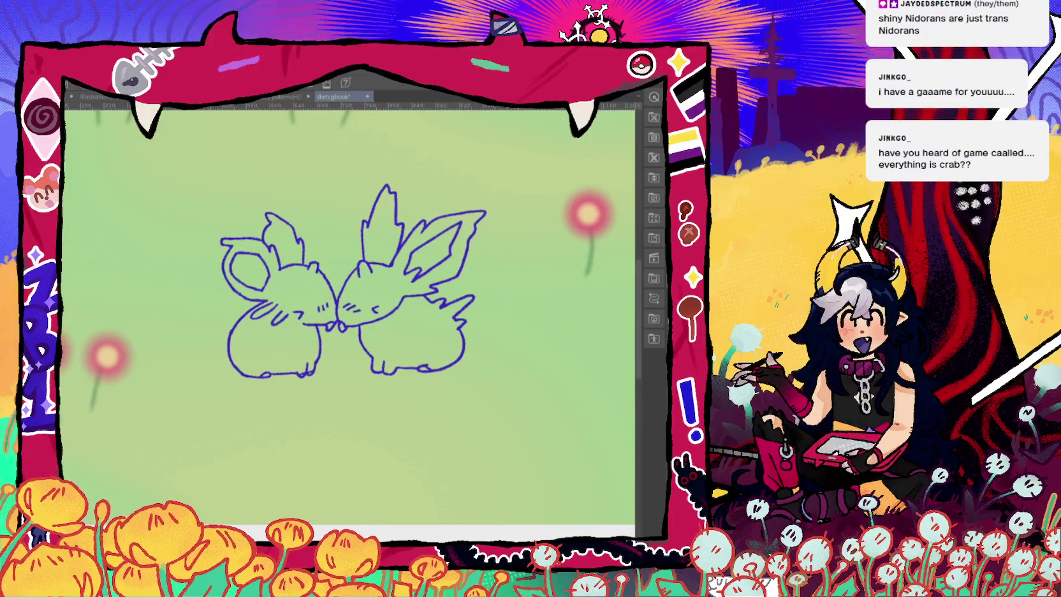
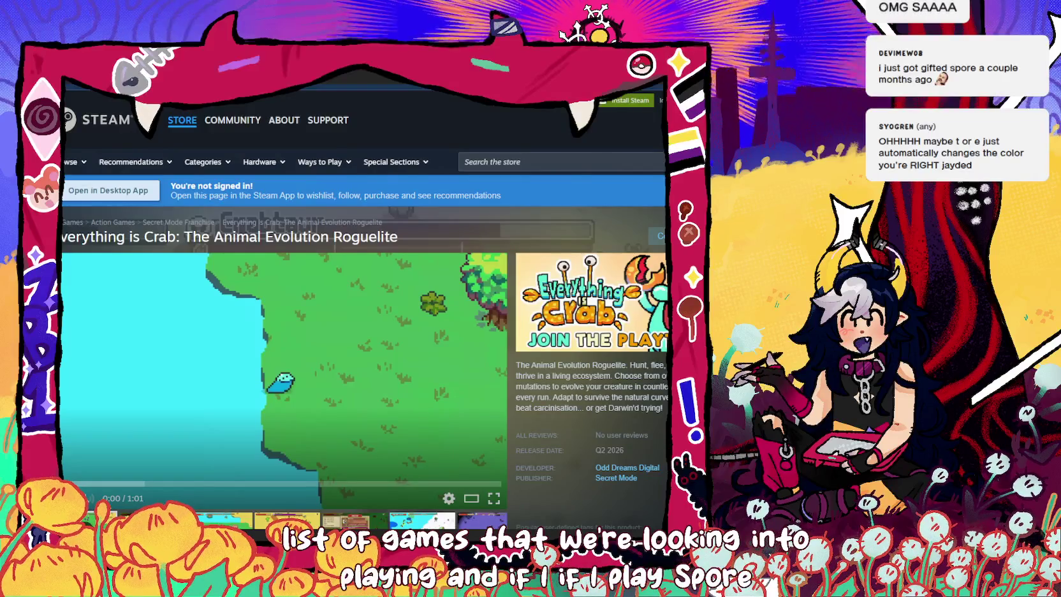
Play the Everything is Crab trailer for a second, then pause the Pokémon lofi video.
{"action": "scroll", "coordinate": [364, 318], "scroll_direction": "down", "scroll_amount": 2}
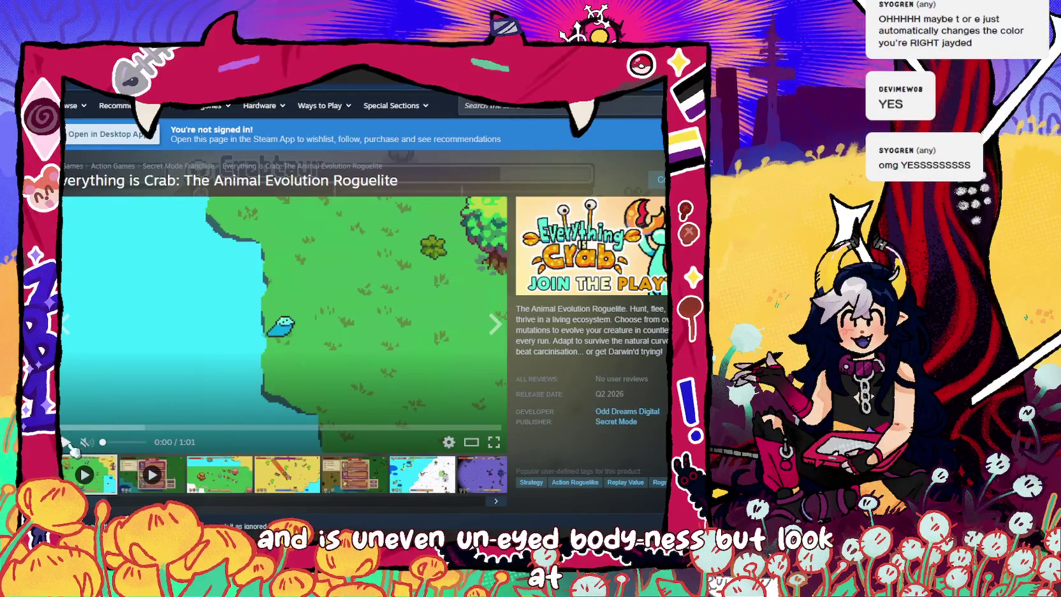
{"action": "left_click", "coordinate": [393, 330]}
{"action": "left_click", "coordinate": [263, 367]}
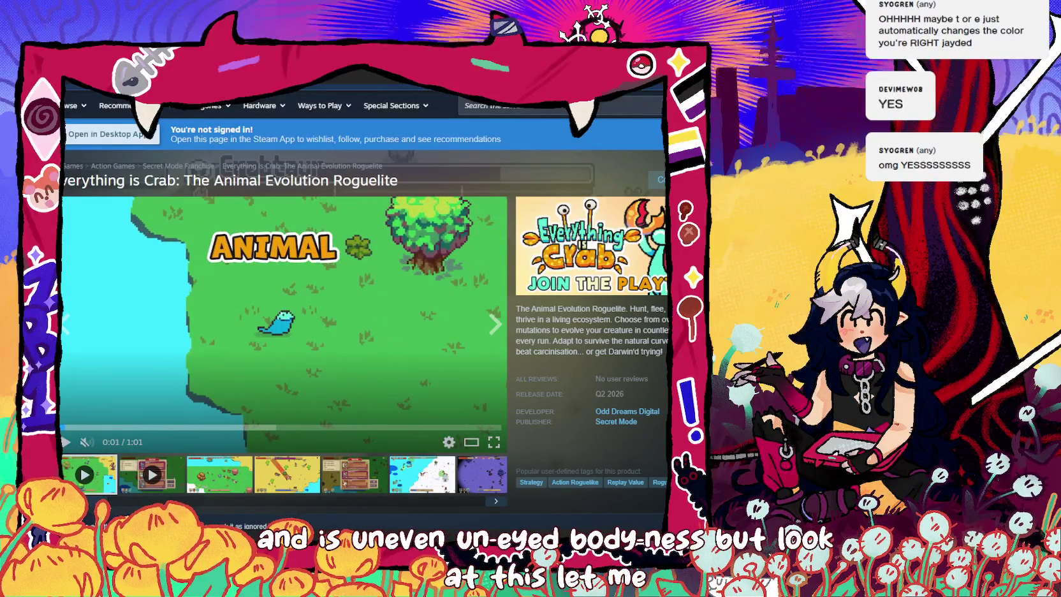
{"action": "key", "text": "ctrl+Tab"}
{"action": "left_click", "coordinate": [180, 396]}
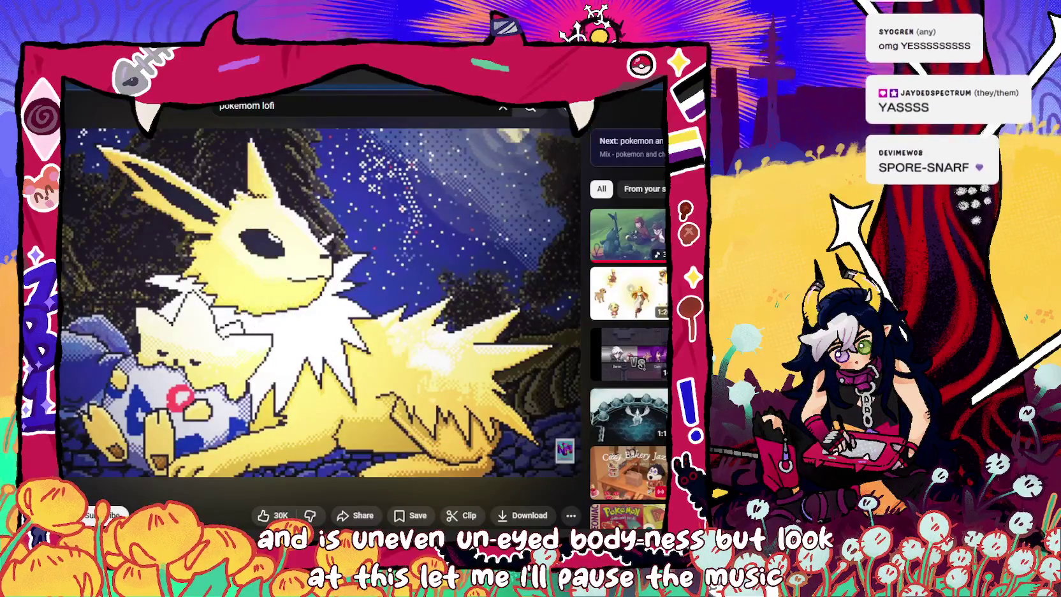
Resume the Everything is Crab trailer and scroll to its playtest and release-date details.
{"action": "key", "text": "ctrl+Tab"}
{"action": "left_click", "coordinate": [344, 364]}
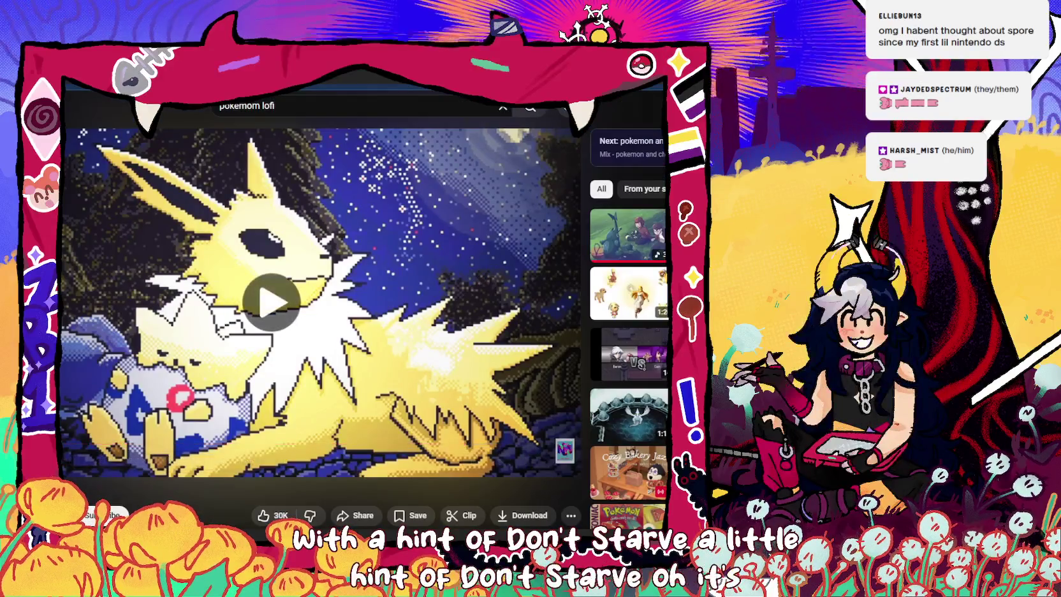
{"action": "scroll", "coordinate": [471, 331], "scroll_direction": "down", "scroll_amount": 5}
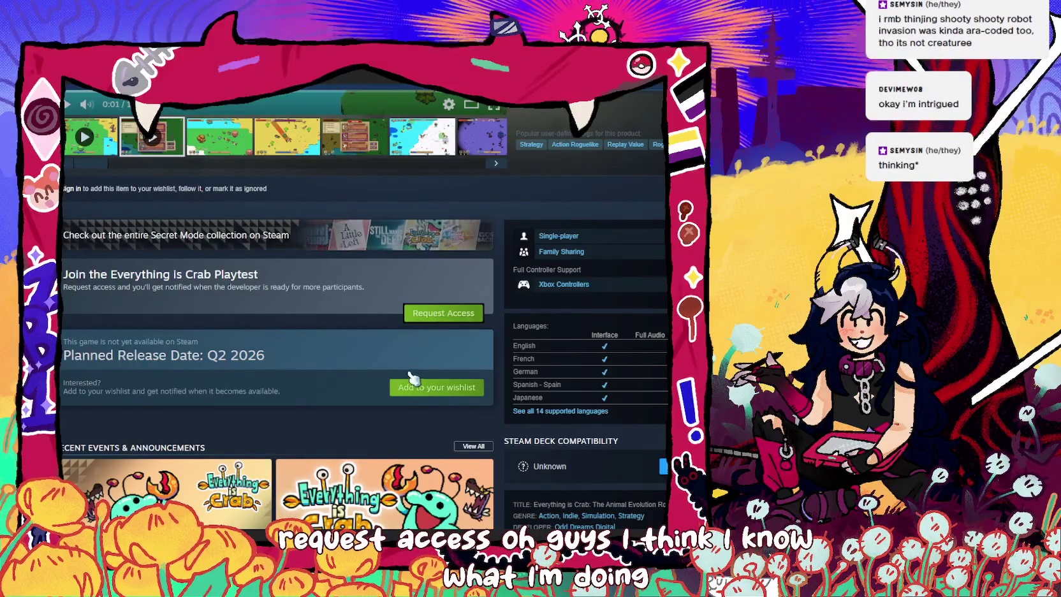
Scroll back to the top of the Everything is Crab page and switch away from the store tab.
{"action": "scroll", "coordinate": [475, 291], "scroll_direction": "up", "scroll_amount": 4}
{"action": "scroll", "coordinate": [471, 230], "scroll_direction": "up", "scroll_amount": 2}
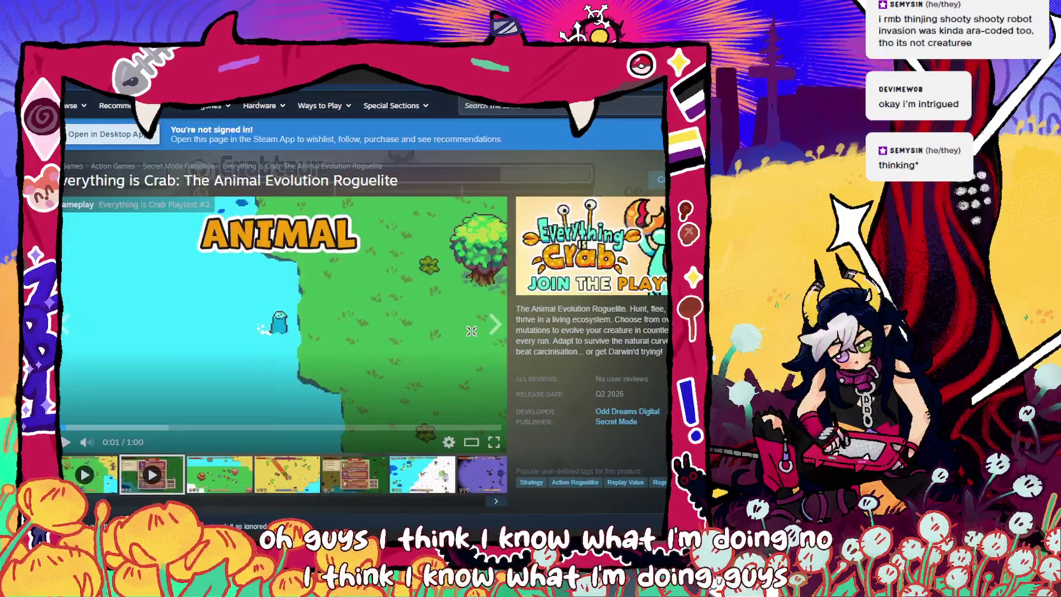
{"action": "key", "text": "ctrl+Tab"}
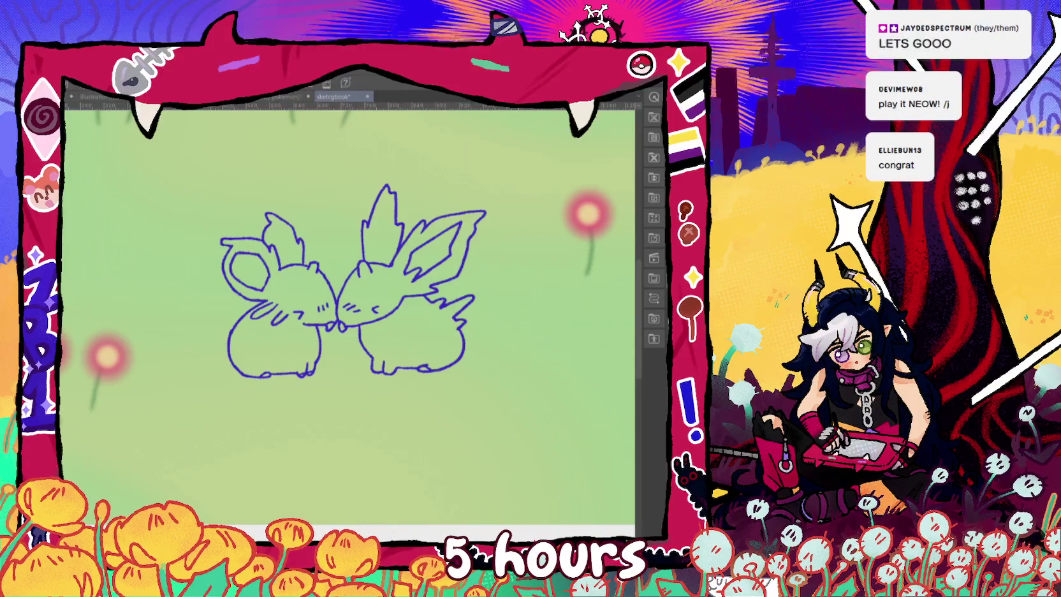
{"action": "key", "text": "ctrl+minus"}
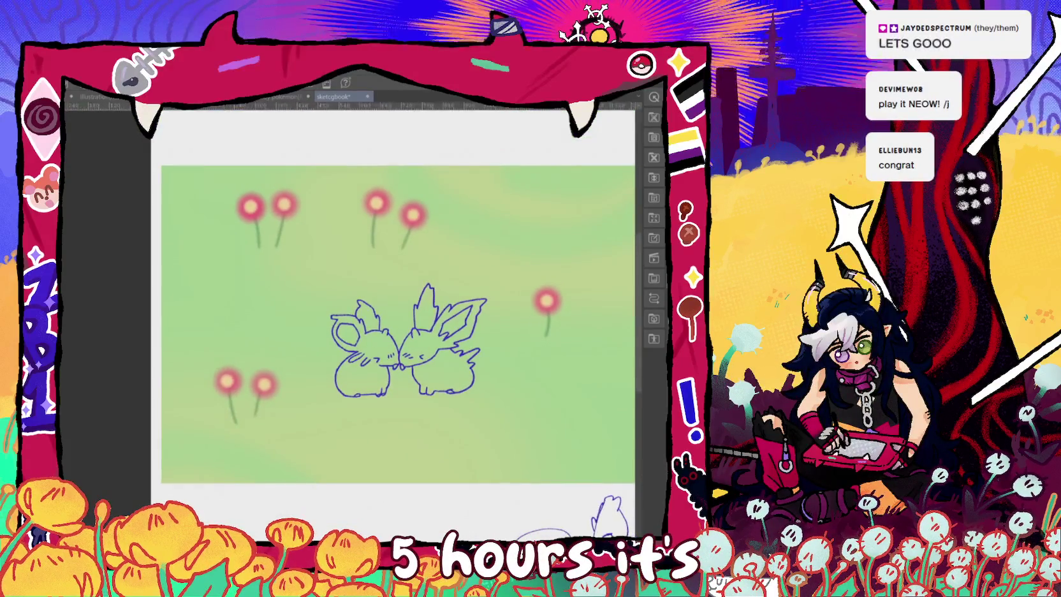
{"action": "left_click_drag", "start_coordinate": [345, 319], "coordinate": [355, 323]}
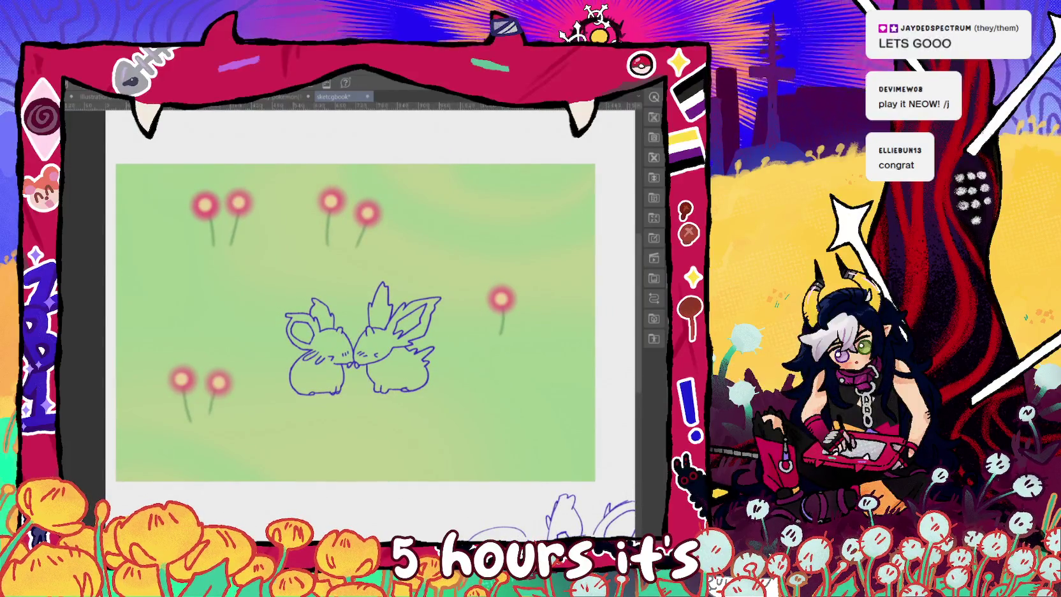
{"action": "key", "text": "ctrl+comma"}
{"action": "key", "text": "ctrl+comma"}
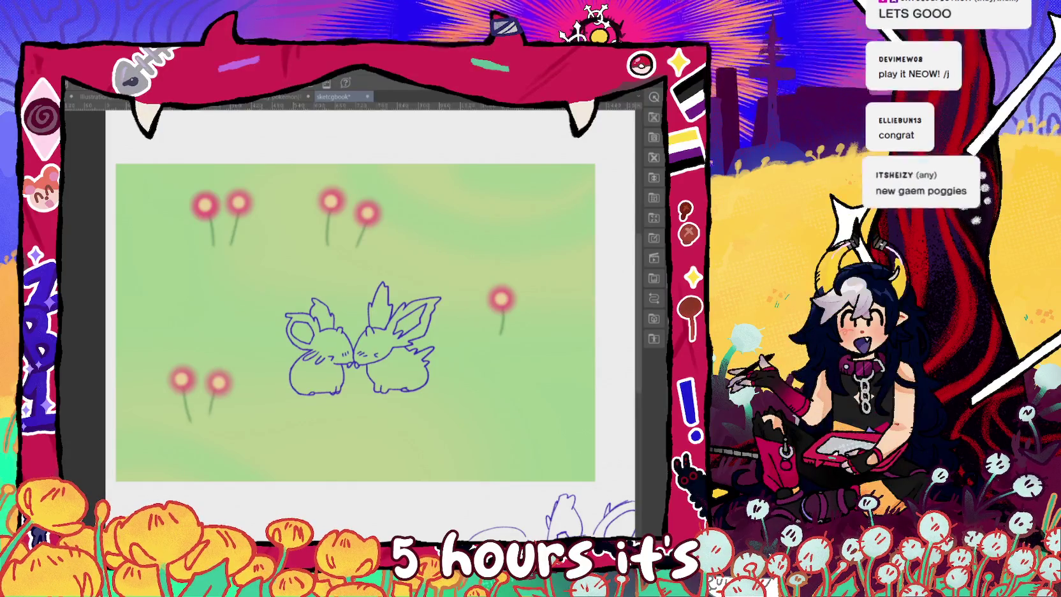
{"action": "key", "text": "ctrl+comma"}
{"action": "key", "text": "ctrl+comma"}
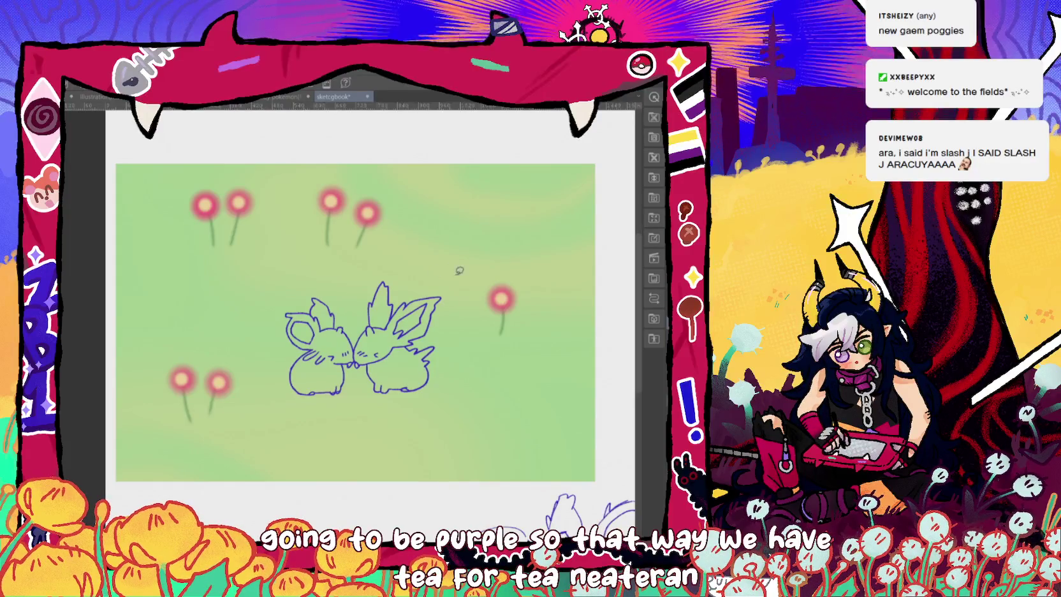
{"action": "left_click_drag", "start_coordinate": [426, 245], "coordinate": [415, 422]}
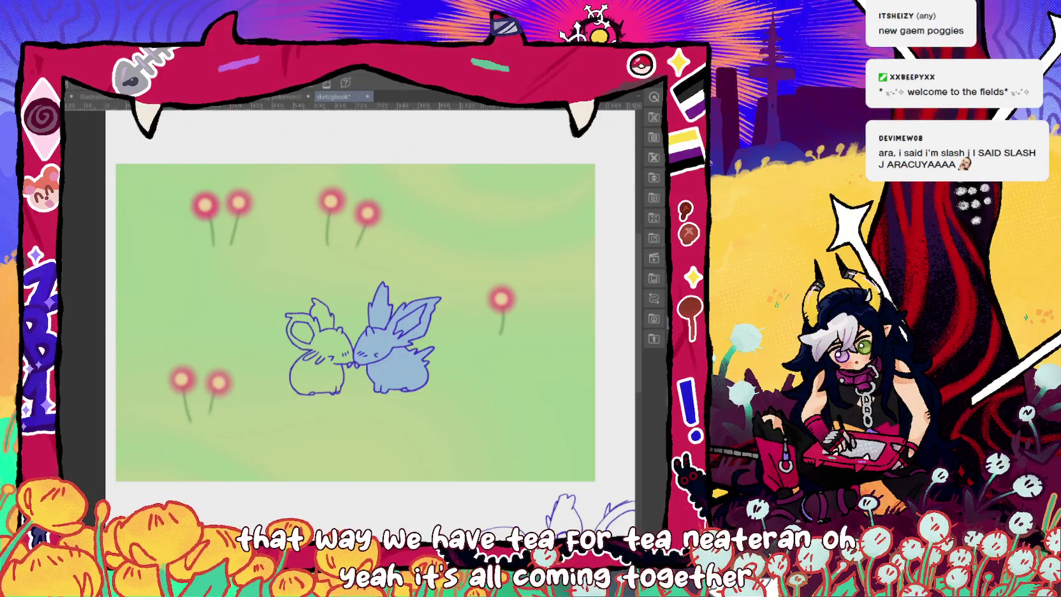
Lasso-fill the left Nidoran with purple.
{"action": "left_click_drag", "start_coordinate": [285, 408], "coordinate": [288, 357]}
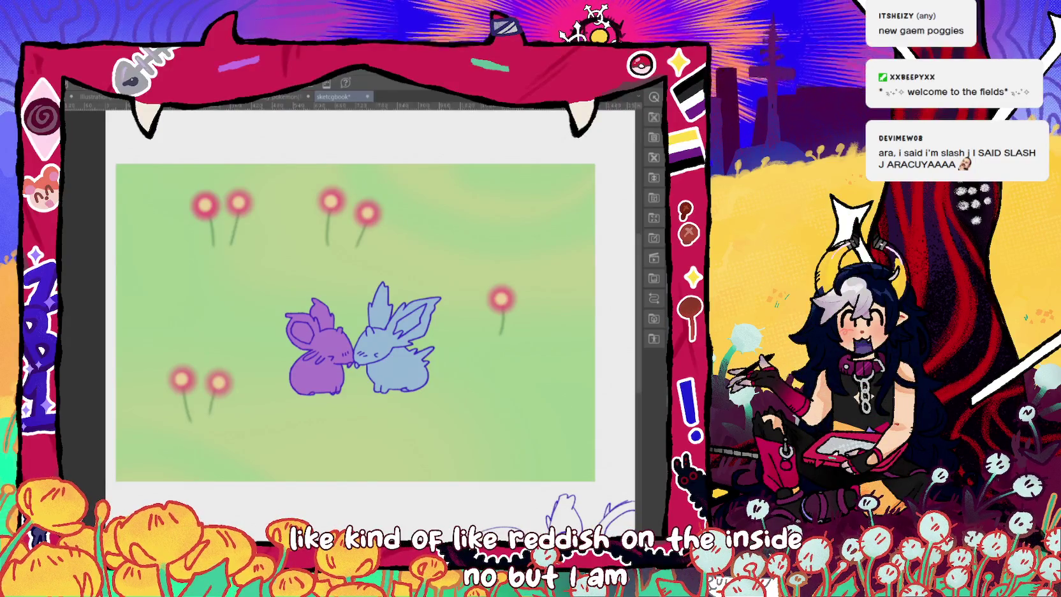
{"action": "scroll", "coordinate": [426, 352], "scroll_direction": "up", "scroll_amount": 5}
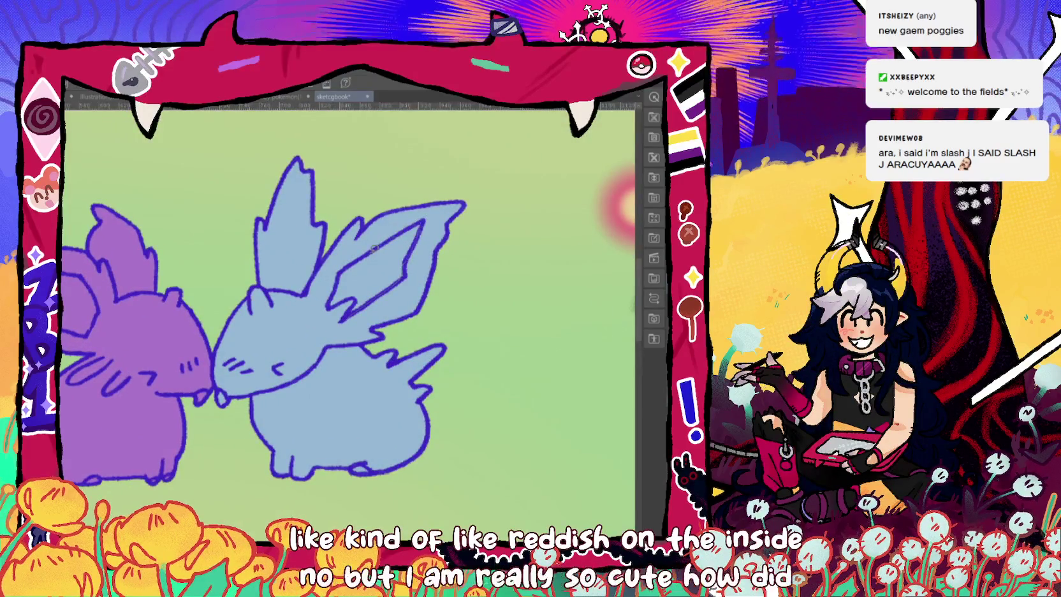
Fill the blue Nidoran's inner ear with reddish brown and zoom back out to both Nidoran.
{"action": "left_click", "coordinate": [401, 271]}
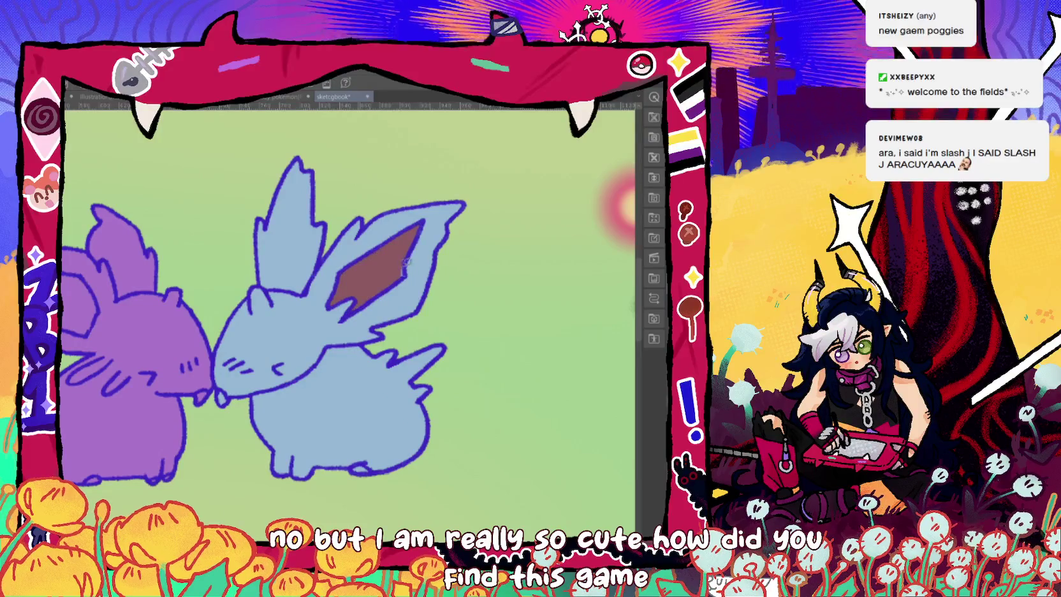
{"action": "key", "text": "ctrl+minus"}
{"action": "scroll", "coordinate": [351, 307], "scroll_direction": "left", "scroll_amount": 3}
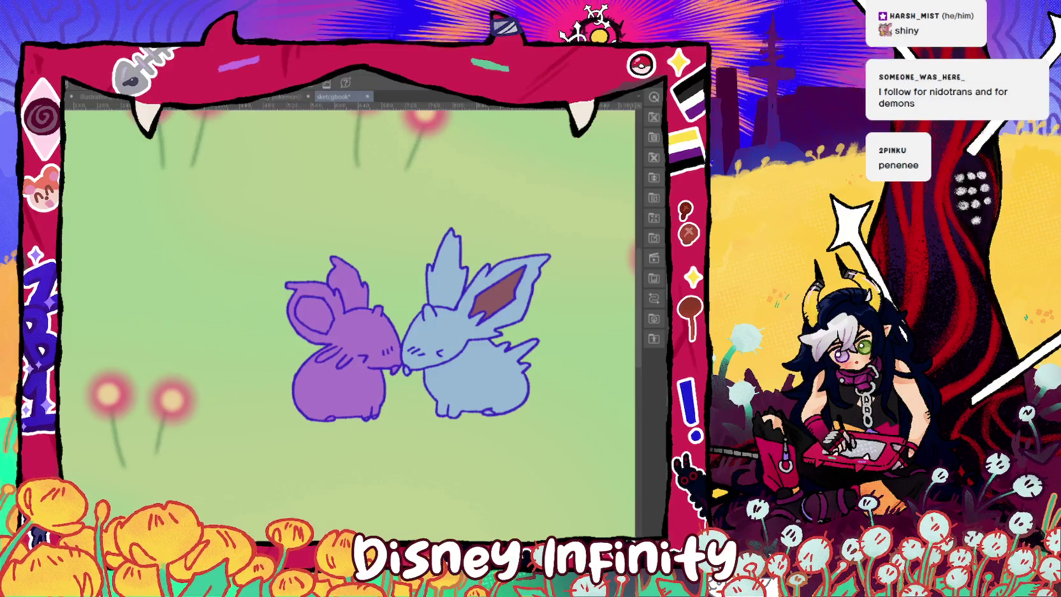
Select the purple Nidoran's inner ear, fill it with green, then deselect.
{"action": "left_click_drag", "start_coordinate": [418, 319], "coordinate": [476, 301]}
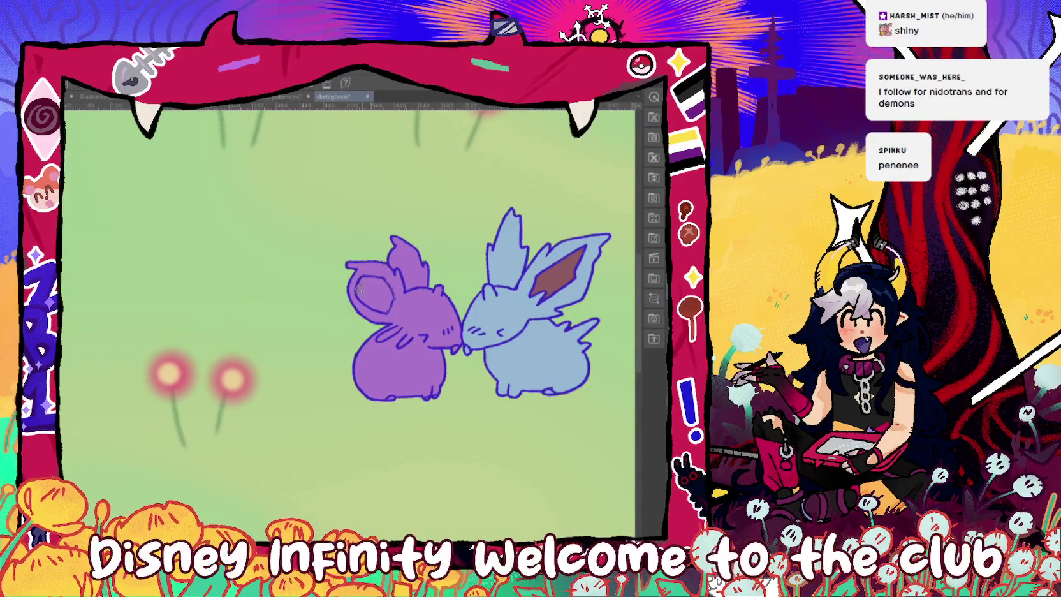
{"action": "left_click_drag", "start_coordinate": [398, 292], "coordinate": [396, 295]}
{"action": "key", "text": "Delete"}
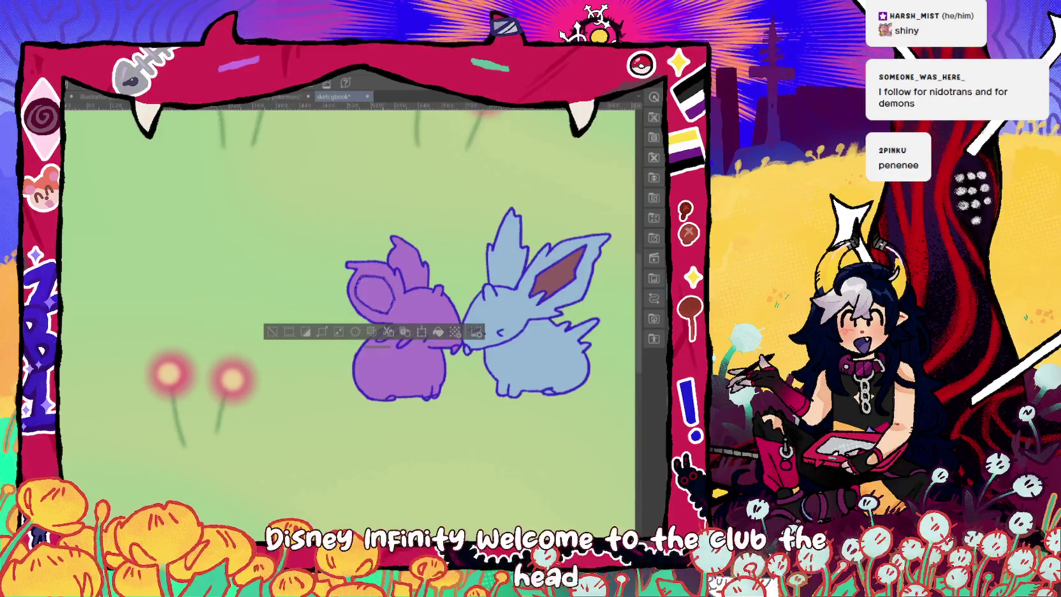
{"action": "left_click", "coordinate": [153, 77]}
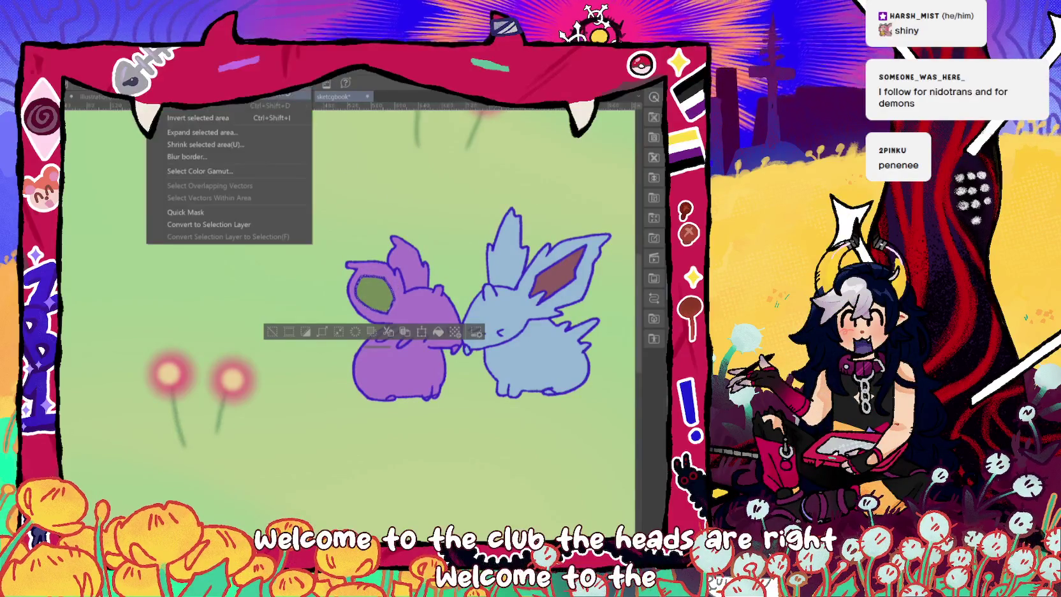
{"action": "left_click", "coordinate": [185, 126]}
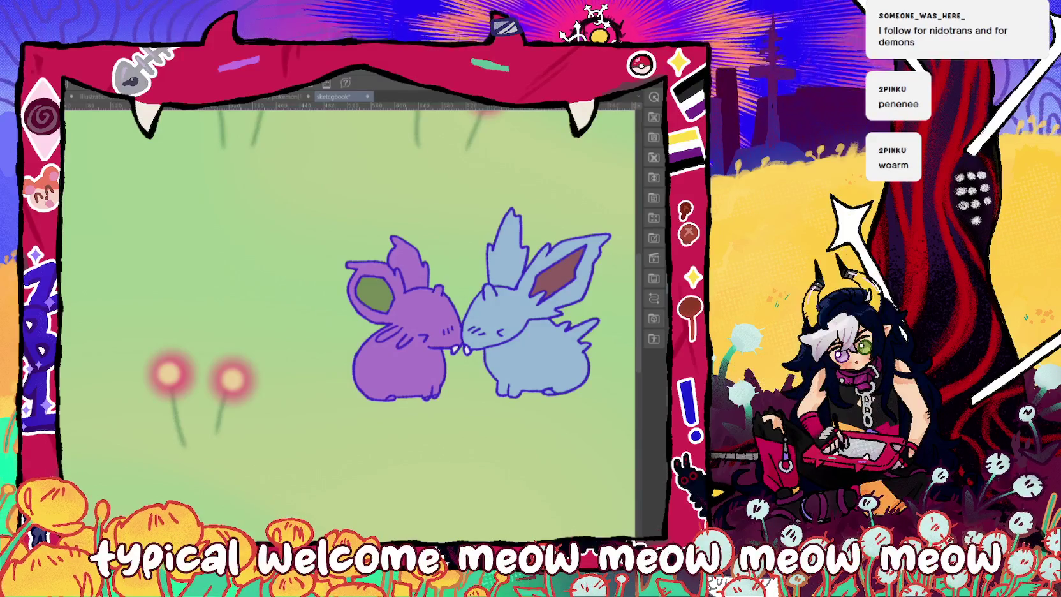
{"action": "left_click_drag", "start_coordinate": [431, 359], "coordinate": [393, 348]}
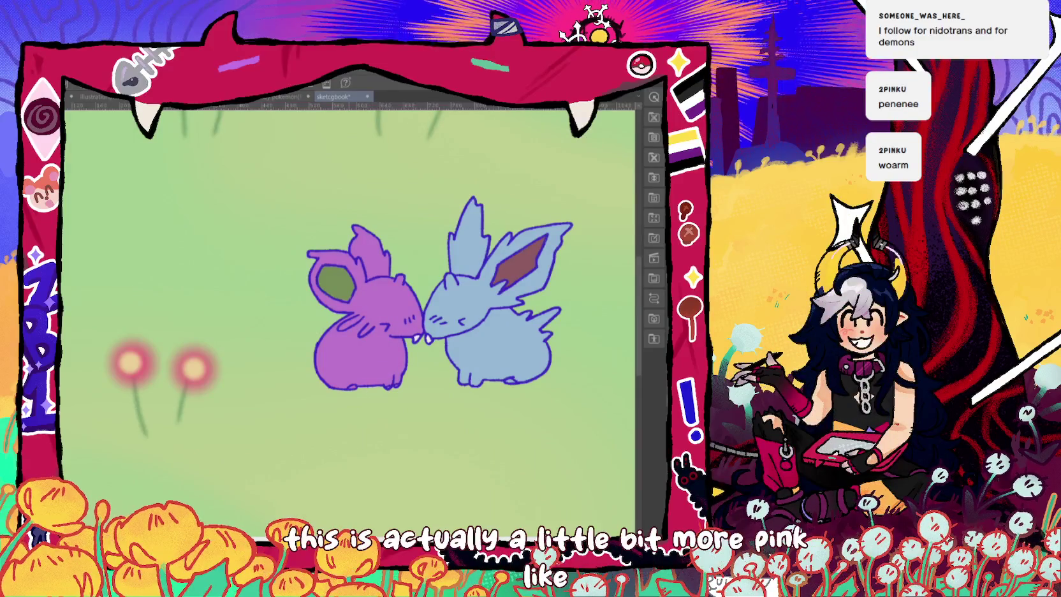
Undo trial edits and eyedrop the purple Nidoran's body colour, then fit the canvas to the window.
{"action": "key", "text": "ctrl+z"}
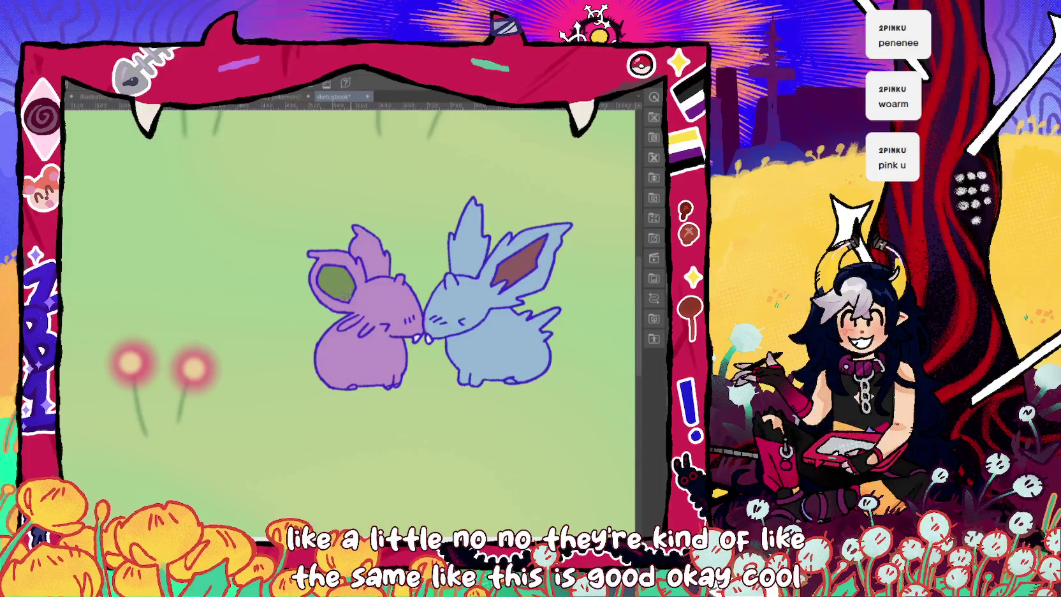
{"action": "left_click_drag", "start_coordinate": [489, 311], "coordinate": [475, 335]}
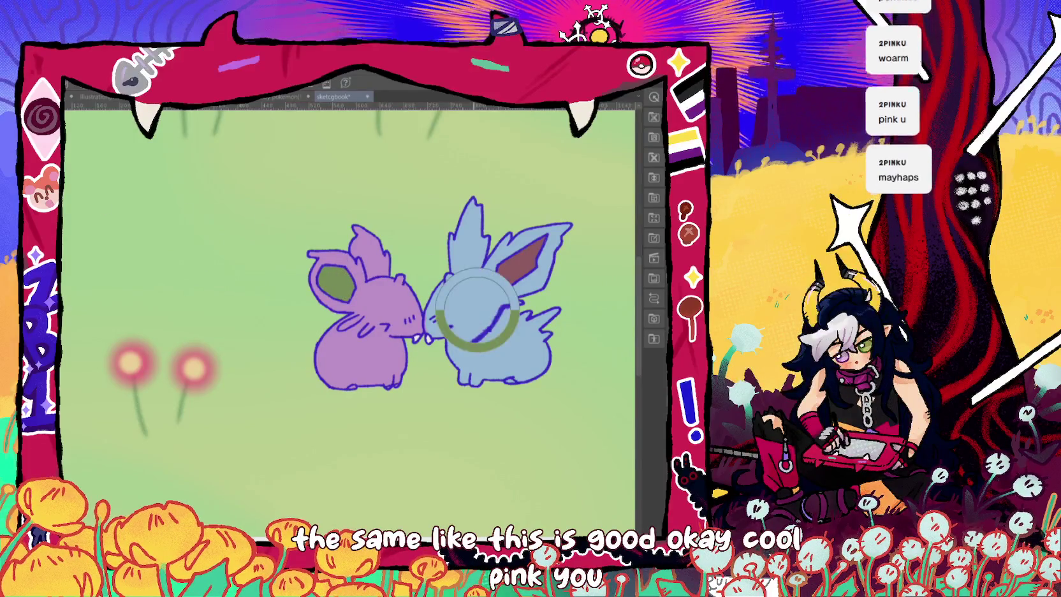
{"action": "key", "text": "ctrl+z"}
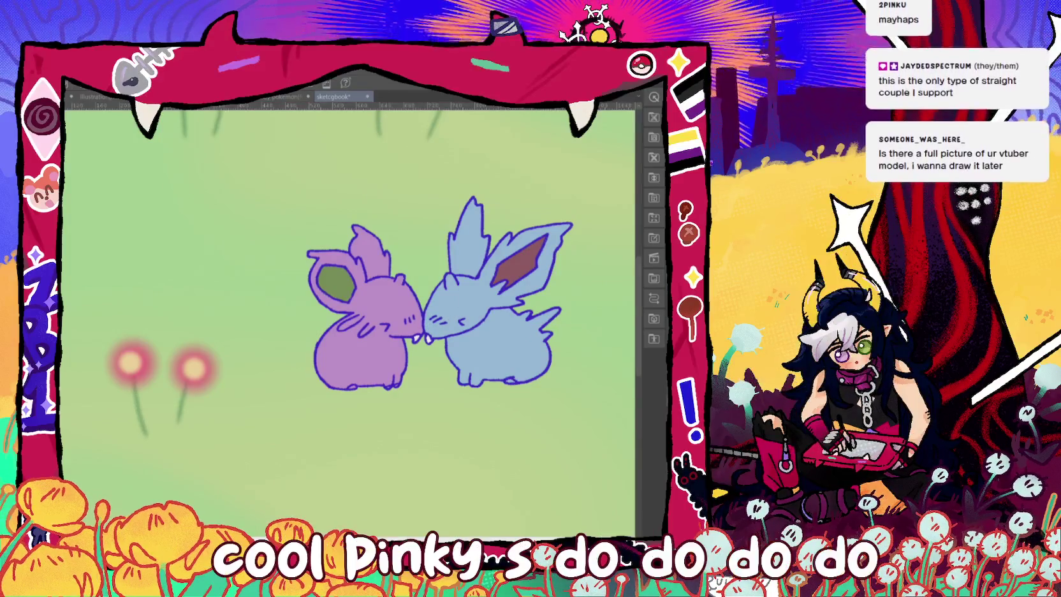
{"action": "left_click", "coordinate": [370, 370], "text": "alt"}
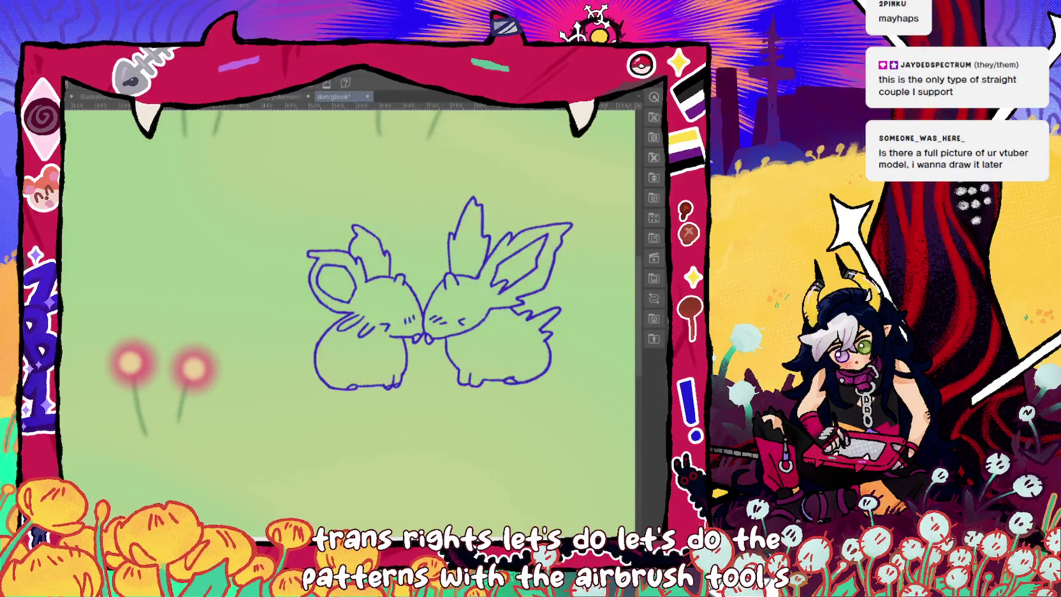
{"action": "left_click", "coordinate": [350, 364], "text": "alt"}
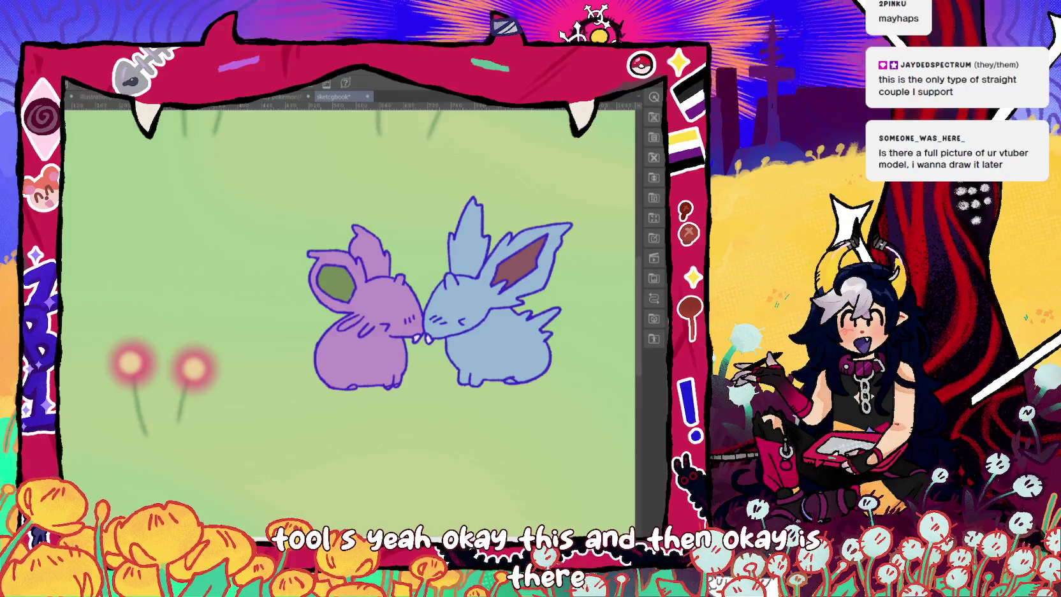
{"action": "key", "text": "ctrl+0"}
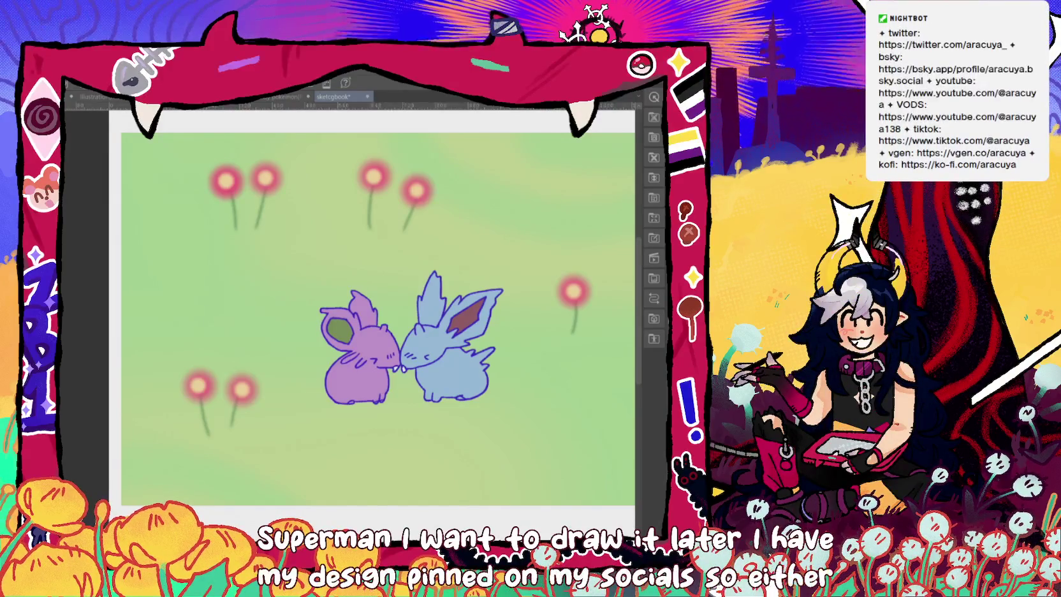
Dab darker purple spots on the purple Nidoran's body, reshaping one into a triangle.
{"action": "scroll", "coordinate": [408, 338], "scroll_direction": "up", "scroll_amount": 3}
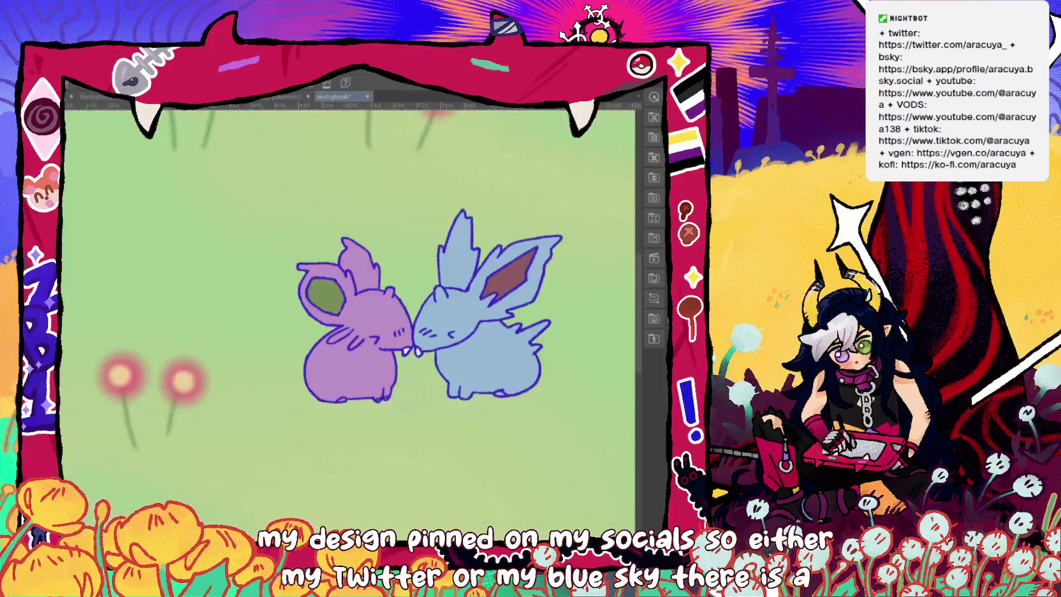
{"action": "left_click_drag", "start_coordinate": [298, 344], "coordinate": [306, 357]}
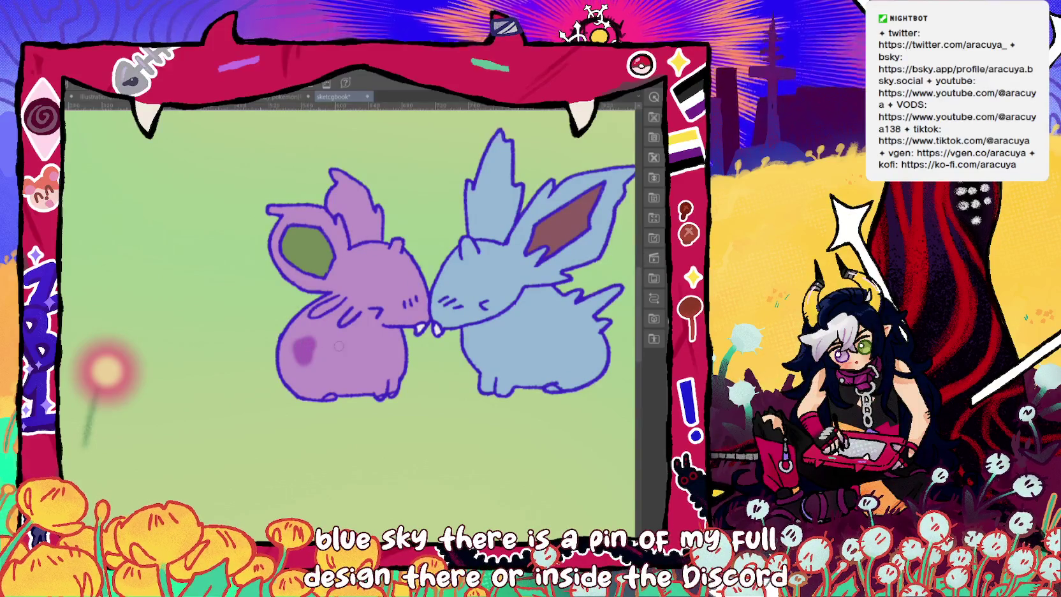
{"action": "left_click", "coordinate": [345, 343]}
{"action": "left_click", "coordinate": [331, 366]}
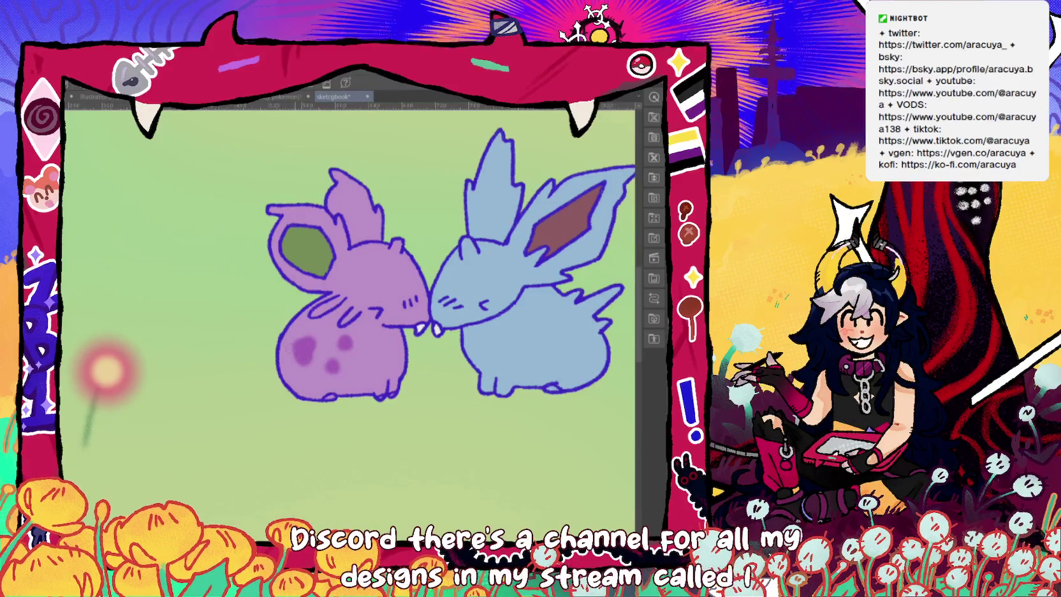
{"action": "left_click_drag", "start_coordinate": [300, 352], "coordinate": [317, 343]}
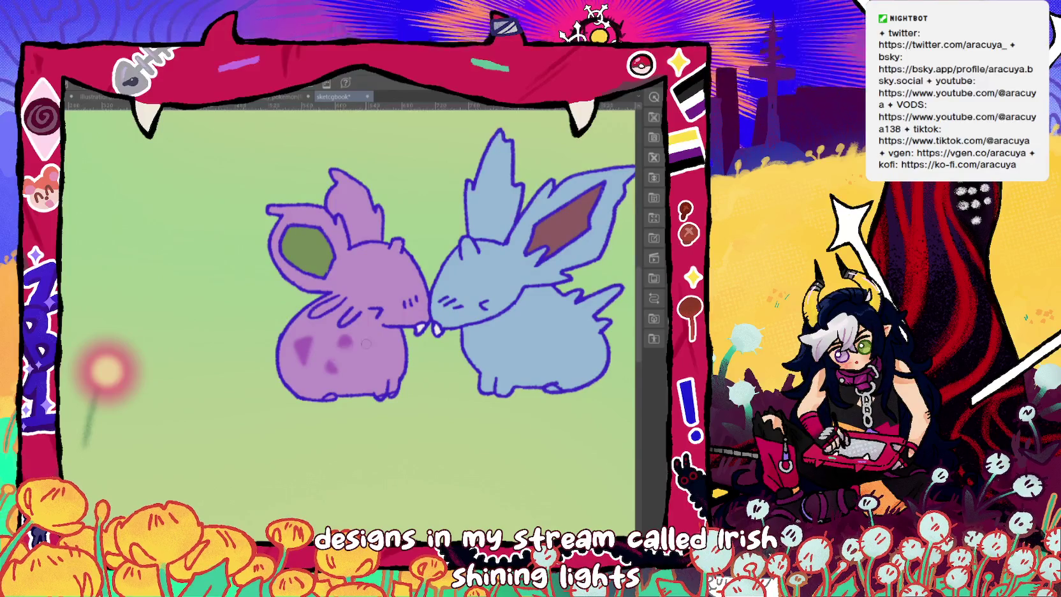
{"action": "scroll", "coordinate": [412, 279], "scroll_direction": "down", "scroll_amount": 5}
{"action": "scroll", "coordinate": [433, 282], "scroll_direction": "up", "scroll_amount": 1}
{"action": "scroll", "coordinate": [455, 285], "scroll_direction": "up", "scroll_amount": 3}
{"action": "scroll", "coordinate": [455, 285], "scroll_direction": "up", "scroll_amount": 1}
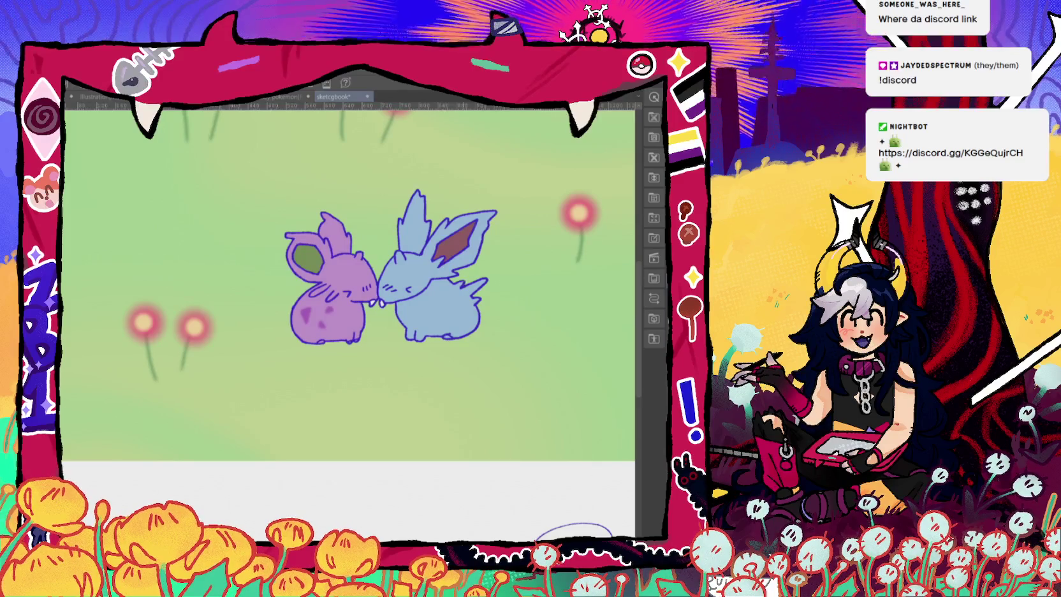
Paint a darker blue spot on the light blue Nidoran's body.
{"action": "left_click_drag", "start_coordinate": [433, 305], "coordinate": [441, 297]}
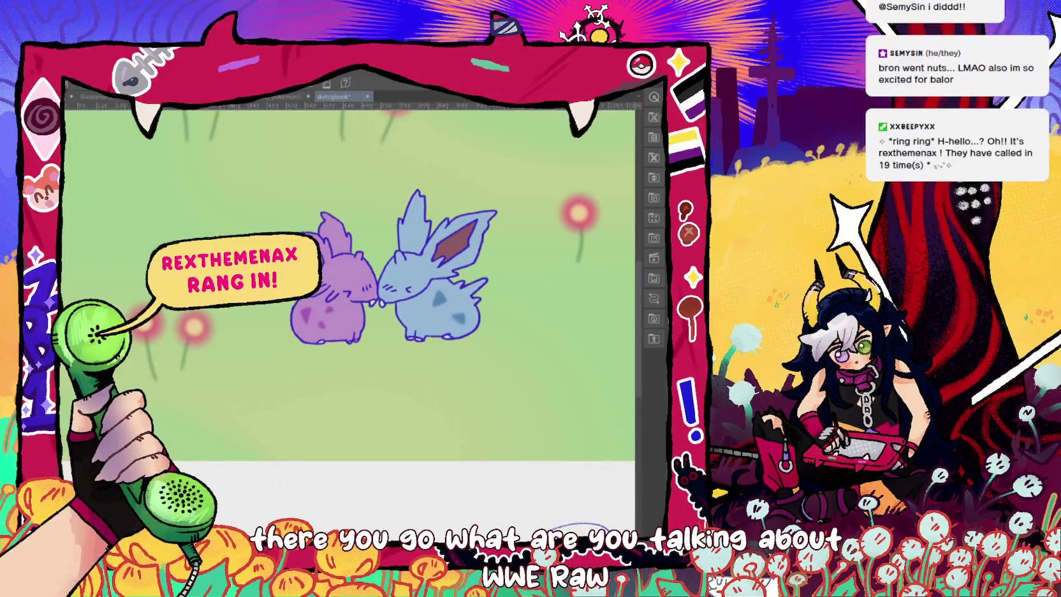
{"action": "scroll", "coordinate": [373, 393], "scroll_direction": "down", "scroll_amount": 3}
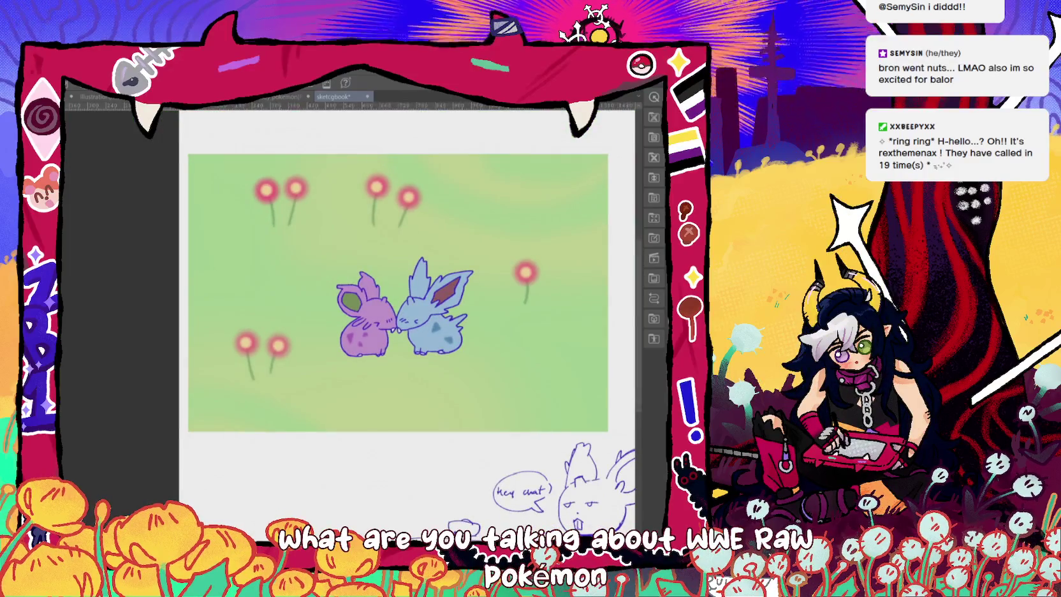
{"action": "scroll", "coordinate": [449, 290], "scroll_direction": "up", "scroll_amount": 1}
{"action": "scroll", "coordinate": [448, 290], "scroll_direction": "up", "scroll_amount": 2}
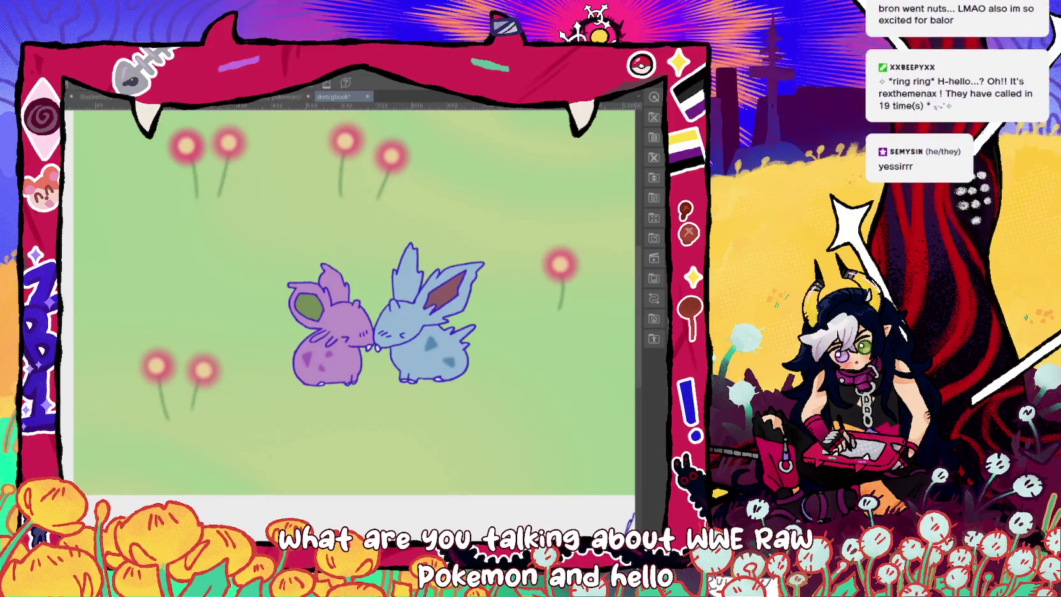
{"action": "key", "text": "ctrl+z"}
{"action": "key", "text": "ctrl+y"}
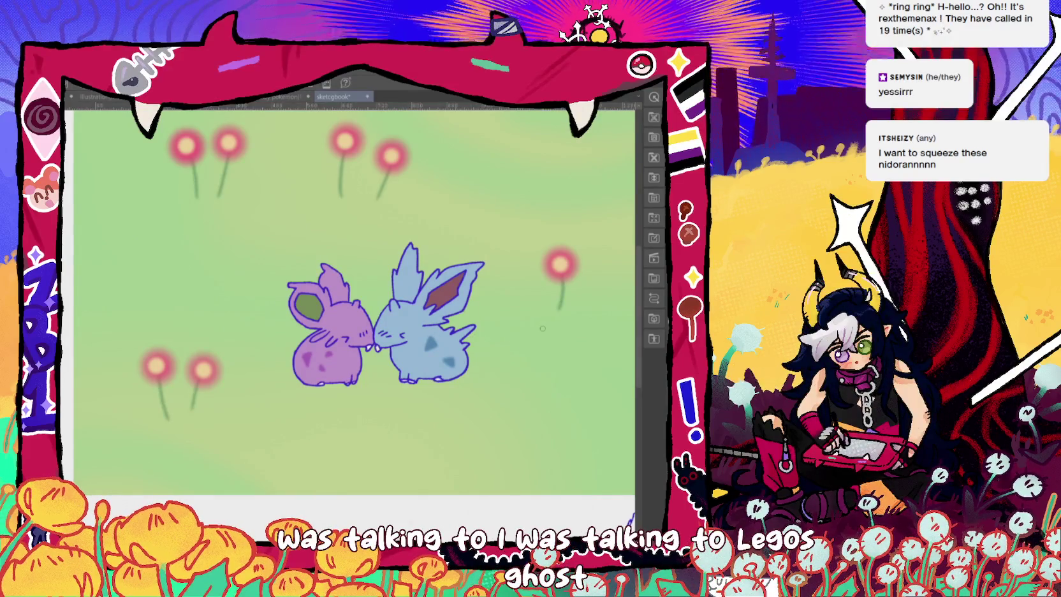
{"action": "key", "text": "ctrl+z"}
{"action": "key", "text": "ctrl+y"}
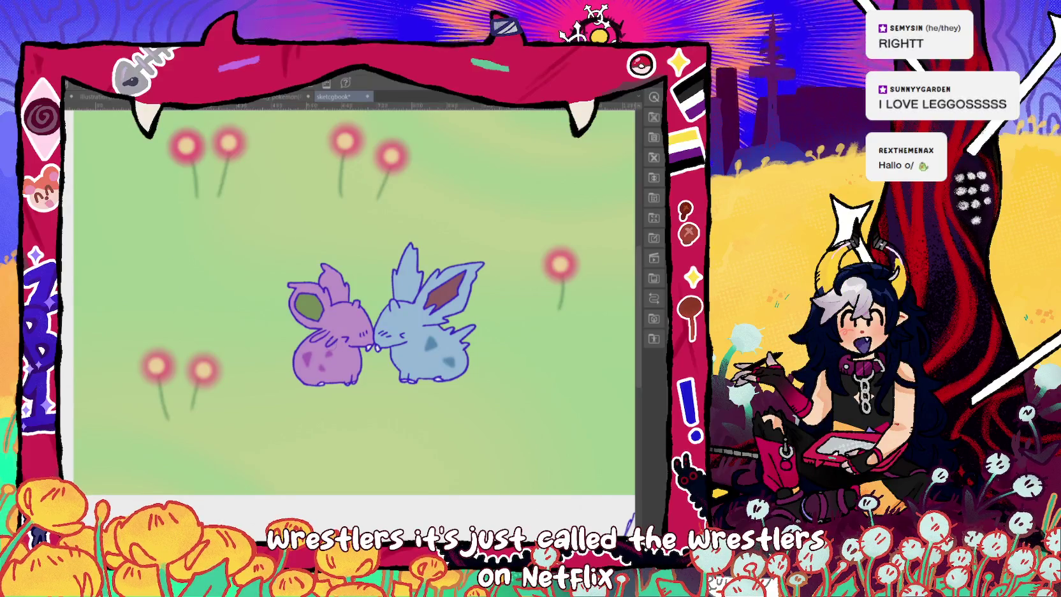
{"action": "left_click_drag", "start_coordinate": [380, 333], "coordinate": [398, 340]}
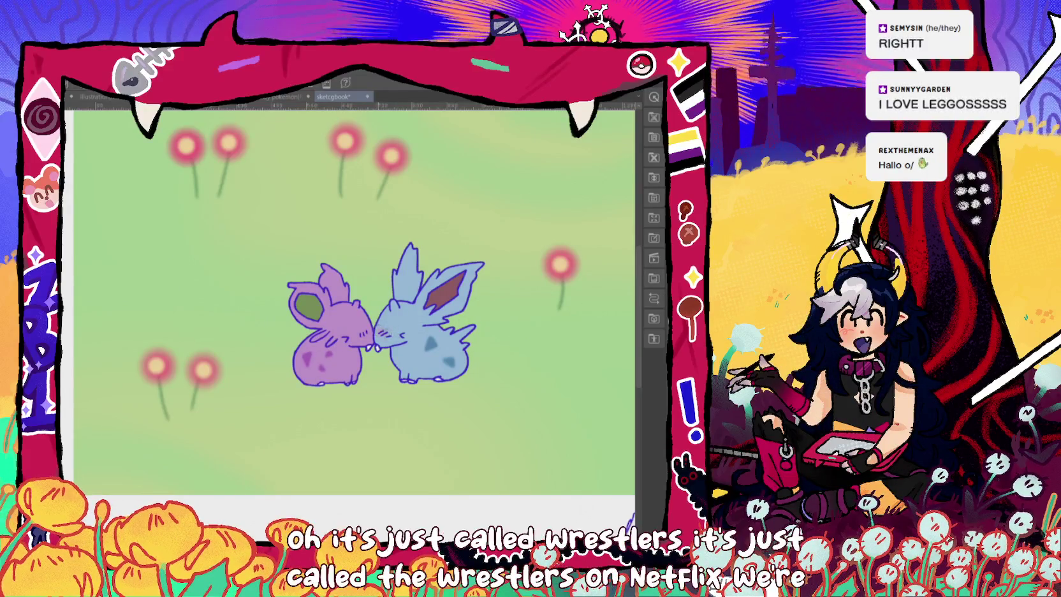
{"action": "key", "text": "ctrl+z"}
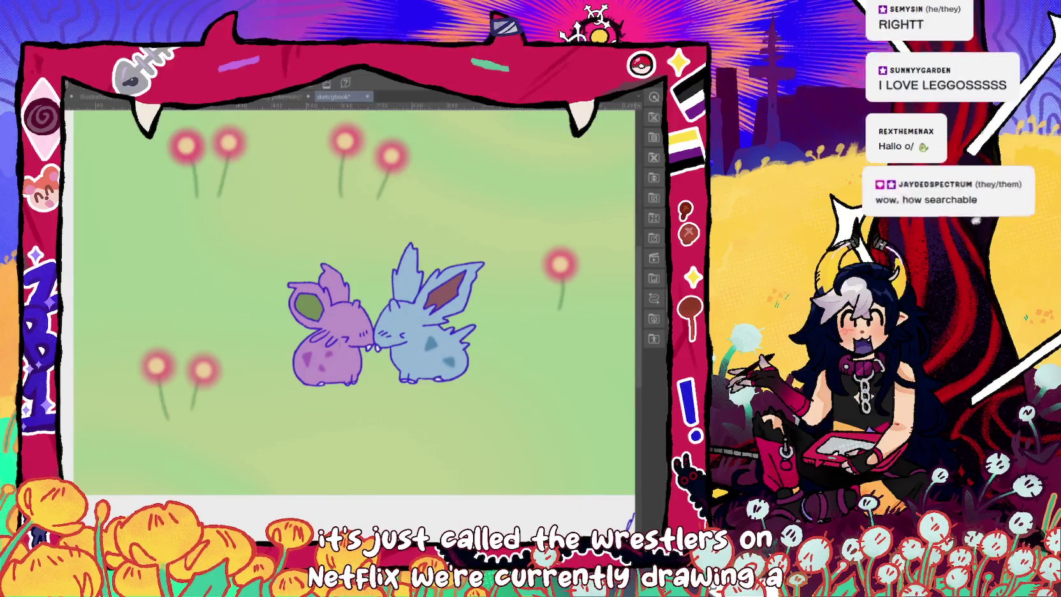
{"action": "left_click_drag", "start_coordinate": [355, 330], "coordinate": [370, 337]}
{"action": "key", "text": "ctrl+z"}
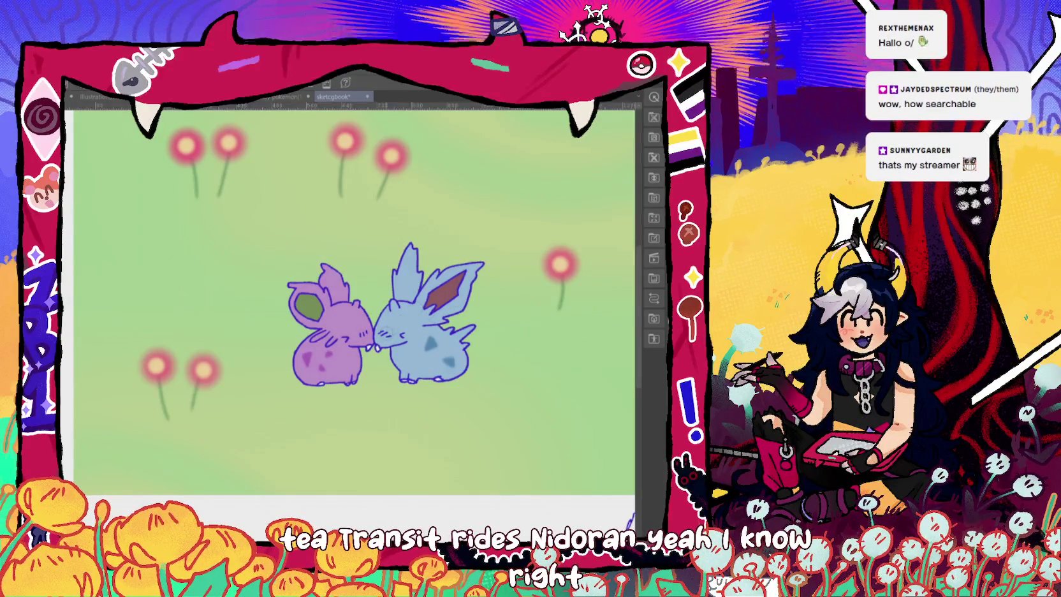
Airbrush pink blush onto the Nidorans' cheeks where their noses touch.
{"action": "left_click_drag", "start_coordinate": [378, 330], "coordinate": [394, 337]}
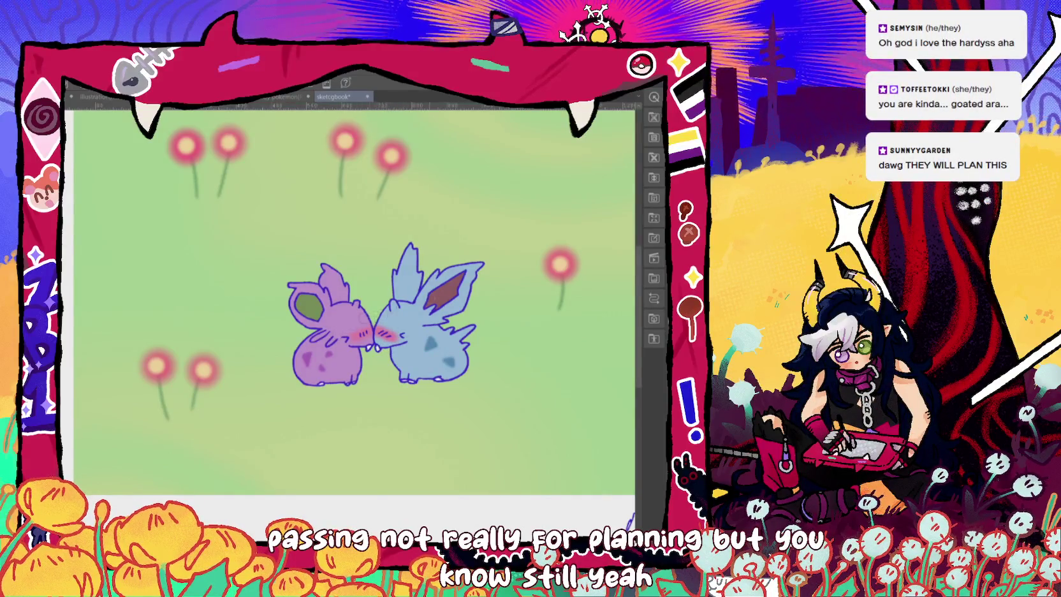
{"action": "scroll", "coordinate": [354, 299], "scroll_direction": "down", "scroll_amount": 3}
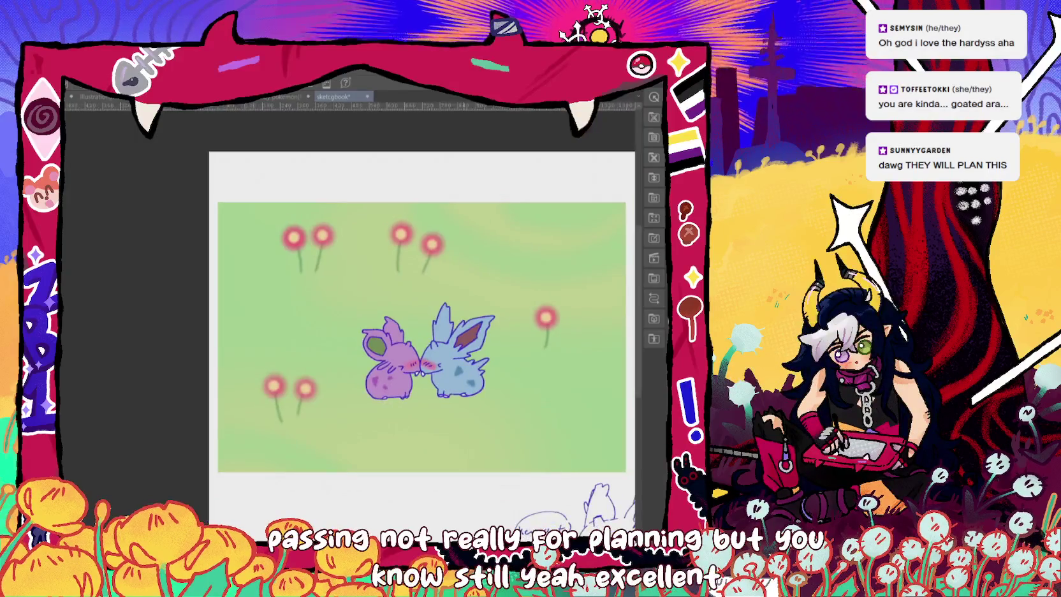
{"action": "scroll", "coordinate": [353, 300], "scroll_direction": "up", "scroll_amount": 1}
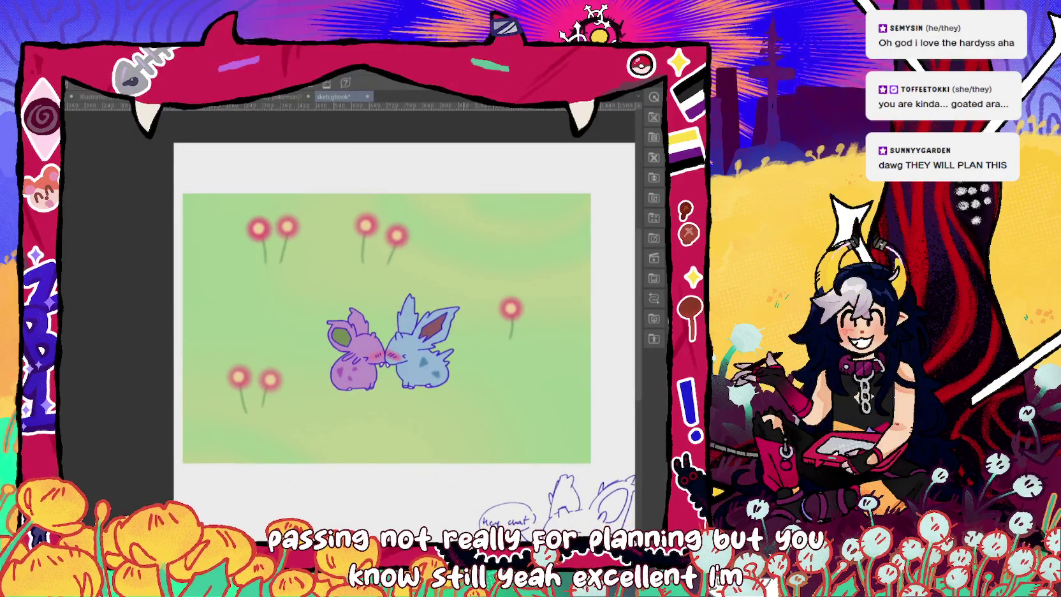
{"action": "scroll", "coordinate": [383, 408], "scroll_direction": "up", "scroll_amount": 2}
{"action": "scroll", "coordinate": [383, 408], "scroll_direction": "up", "scroll_amount": 1}
{"action": "scroll", "coordinate": [383, 408], "scroll_direction": "up", "scroll_amount": 1}
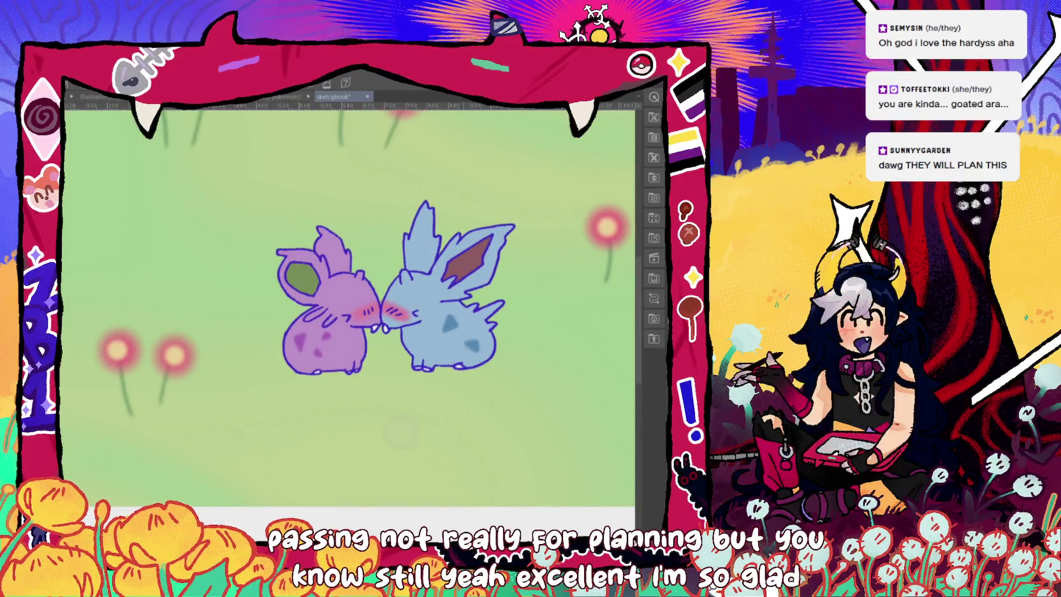
{"action": "scroll", "coordinate": [628, 385], "scroll_direction": "down", "scroll_amount": 1}
{"action": "scroll", "coordinate": [628, 384], "scroll_direction": "down", "scroll_amount": 1}
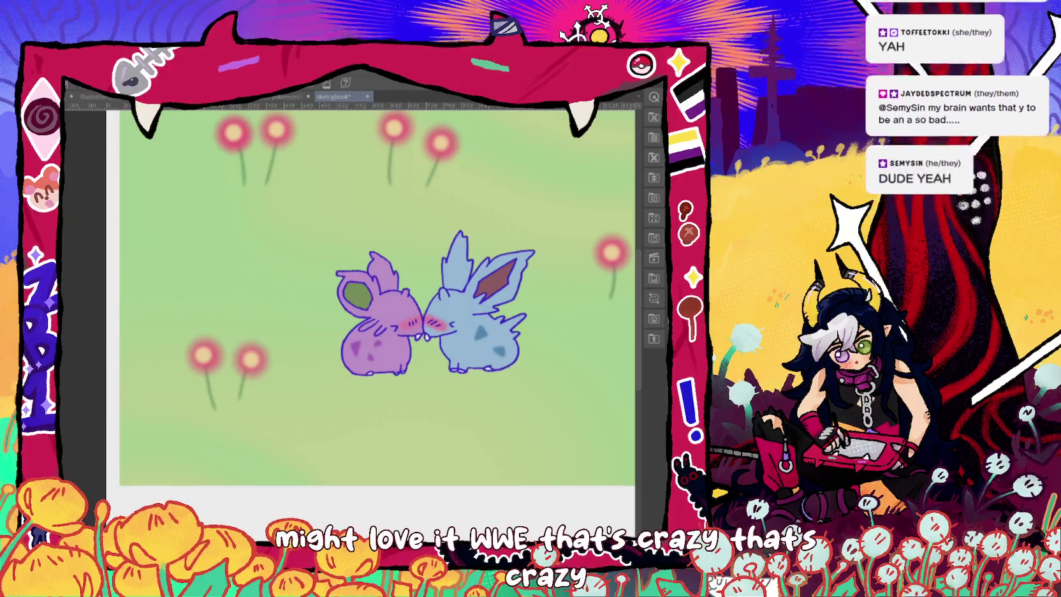
{"action": "left_click_drag", "start_coordinate": [434, 300], "coordinate": [405, 311]}
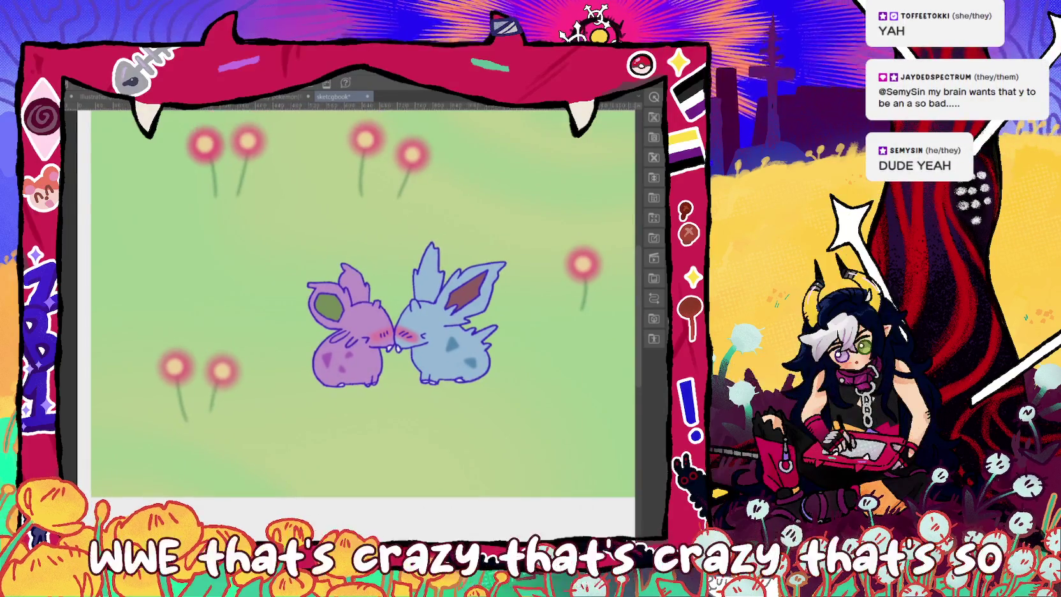
{"action": "scroll", "coordinate": [357, 319], "scroll_direction": "down", "scroll_amount": 5}
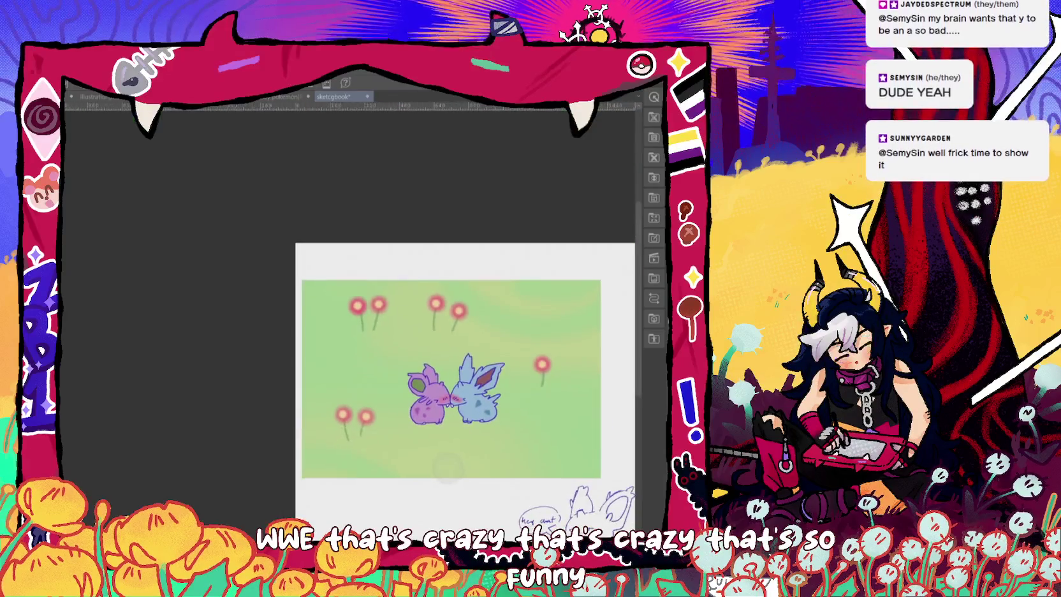
{"action": "scroll", "coordinate": [357, 319], "scroll_direction": "up", "scroll_amount": 2}
{"action": "scroll", "coordinate": [357, 319], "scroll_direction": "up", "scroll_amount": 2}
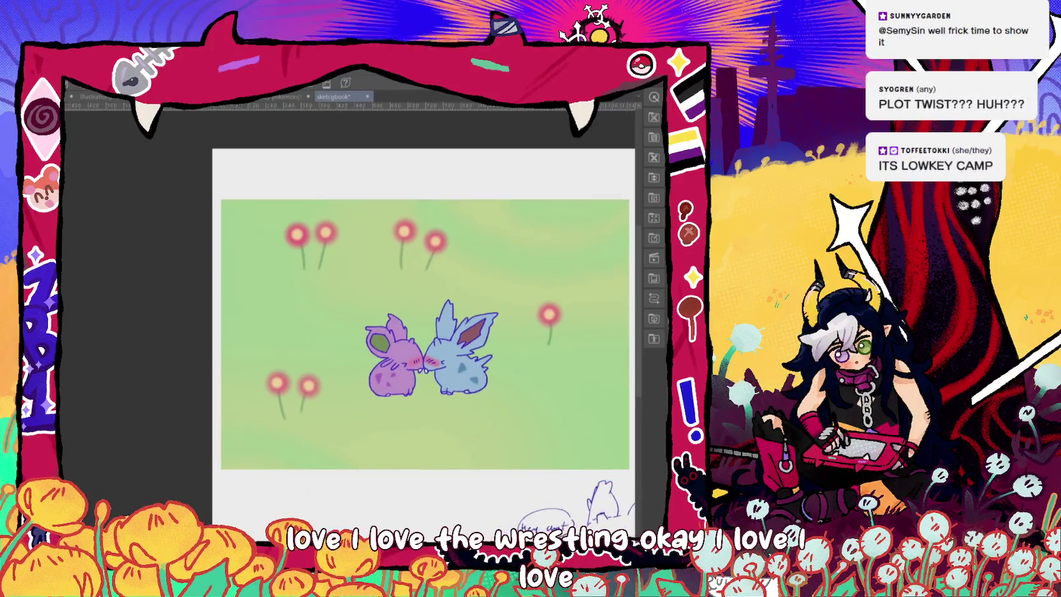
{"action": "scroll", "coordinate": [626, 382], "scroll_direction": "down", "scroll_amount": 2}
{"action": "scroll", "coordinate": [557, 429], "scroll_direction": "up", "scroll_amount": 2}
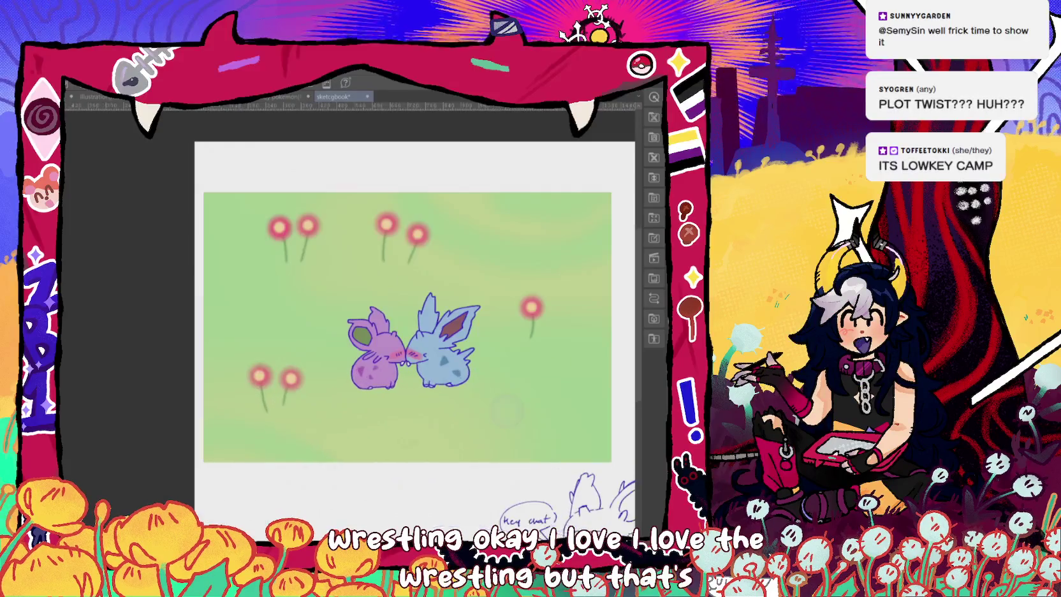